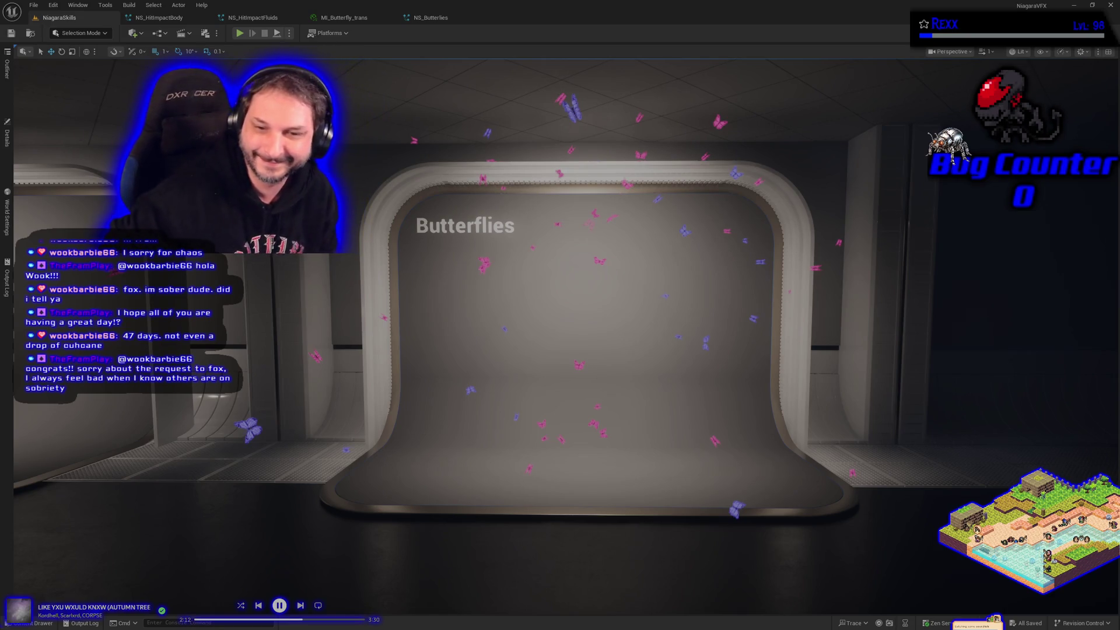
- Tilt the level view up to show more ceiling above the Butterflies stage
left_click_drag(583, 379, 519, 387)
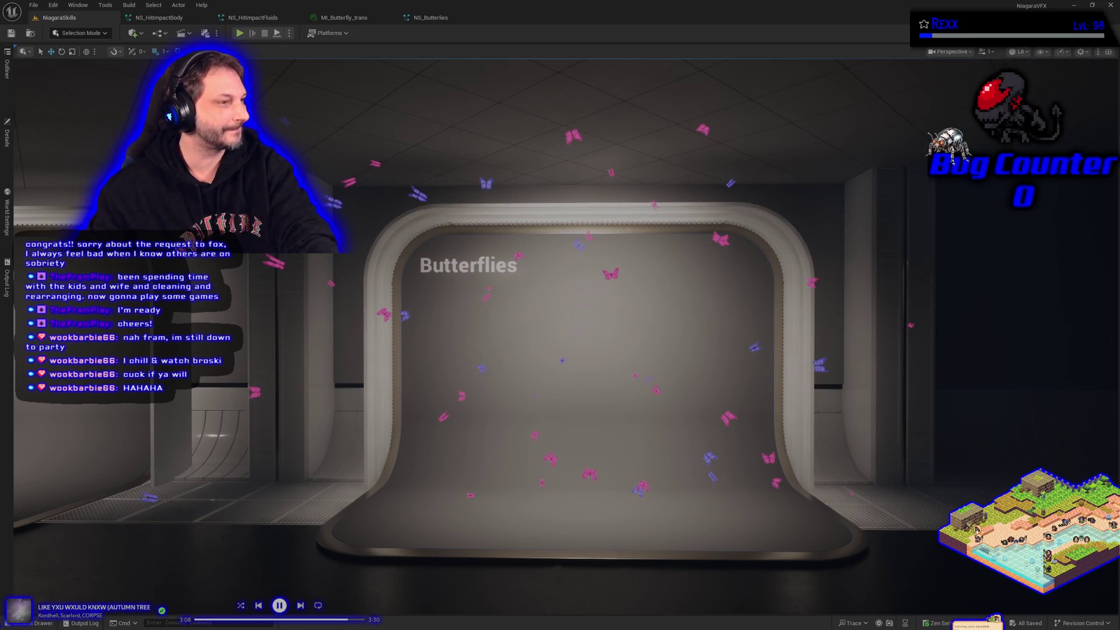
- Set Blue_Butterflies' curl noise frequency to 30 and compile NS_Butterflies
left_click(432, 18)
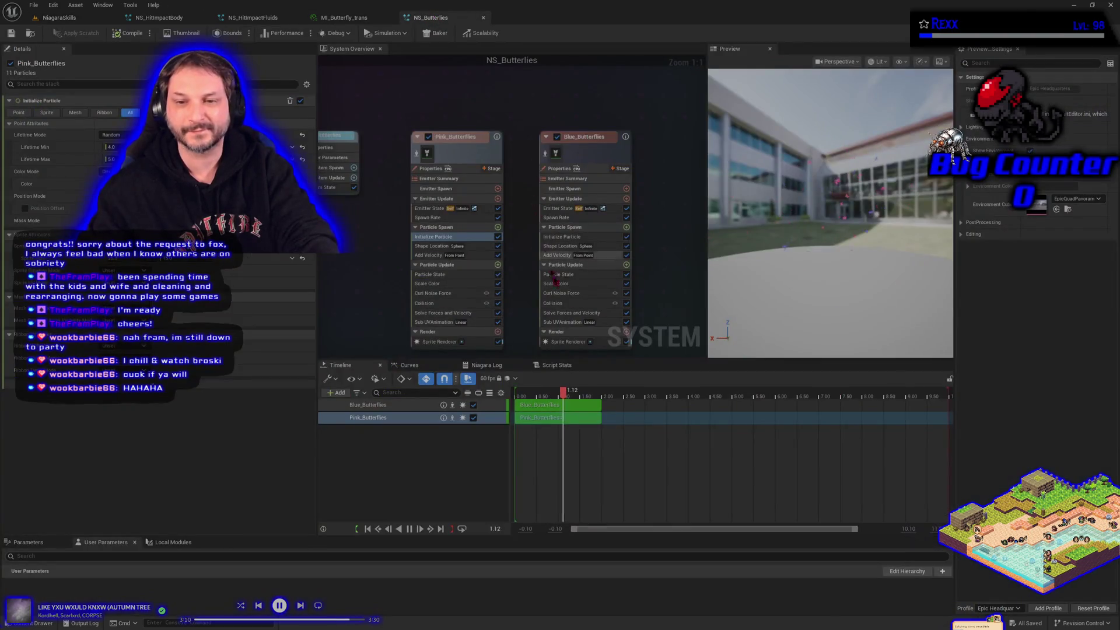
left_click(570, 295)
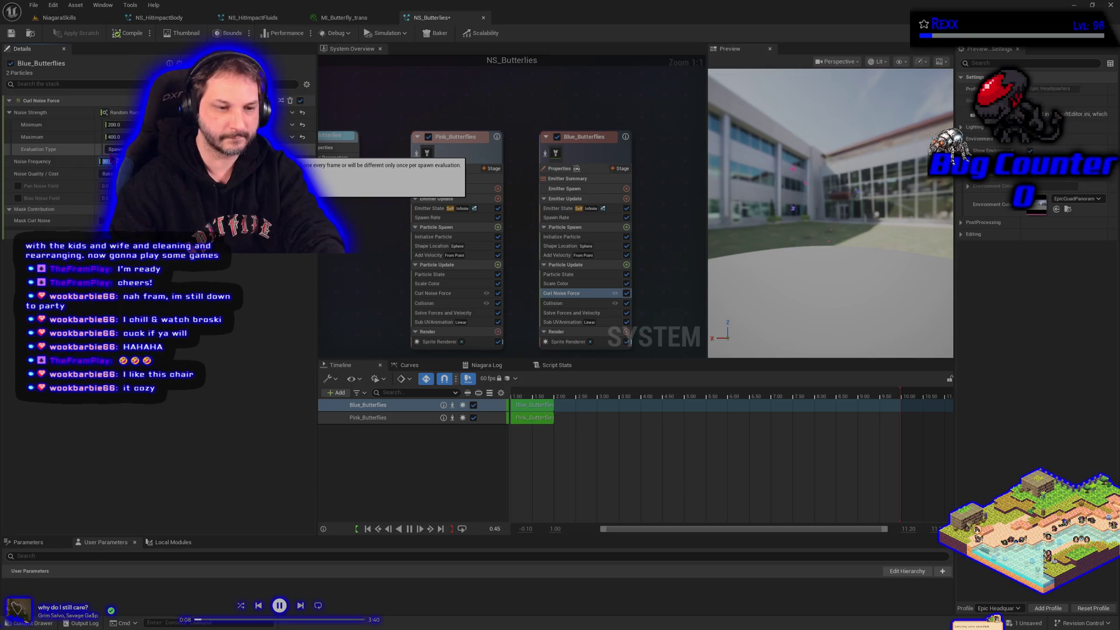
key("Return")
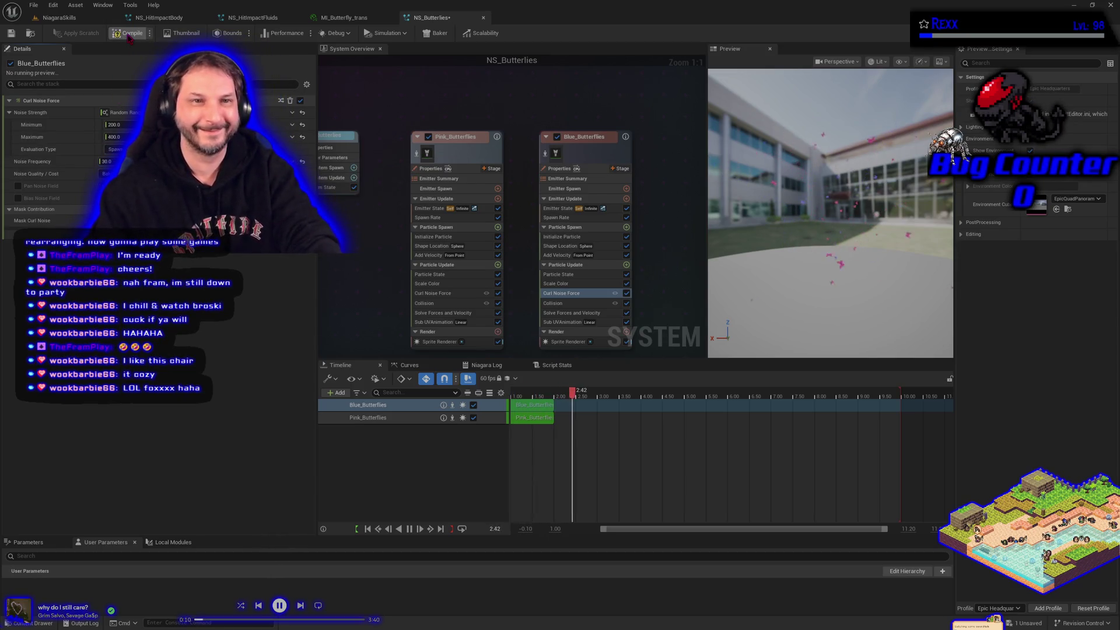
left_click(130, 35)
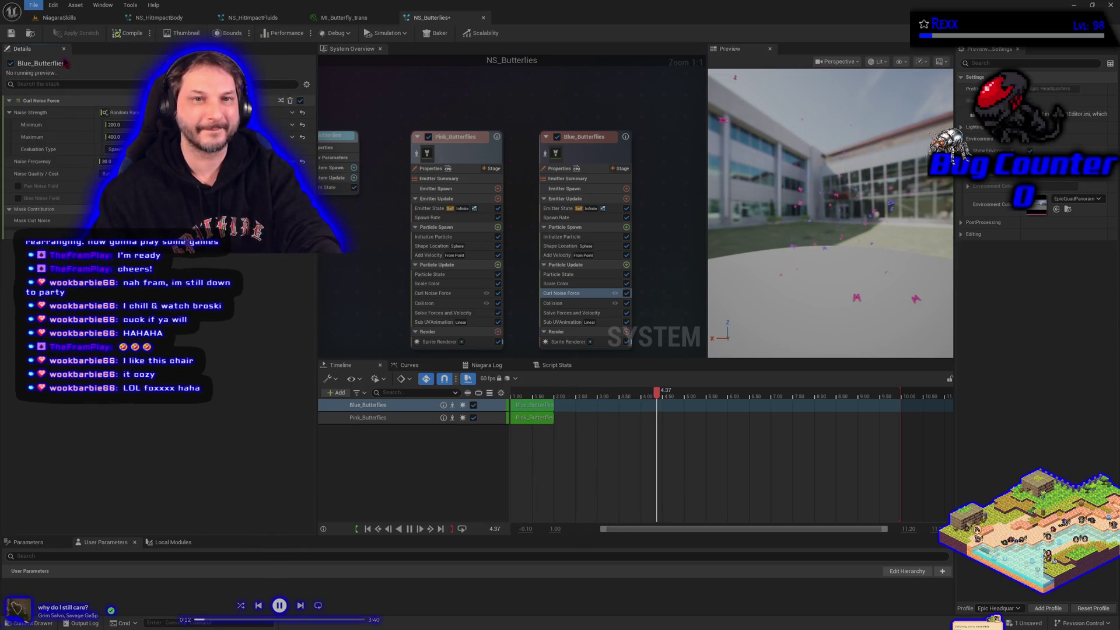
- Close the NS_HitImpactBody, NS_HitImpactFluids and MI_Butterfly_trans asset tabs
middle_click(174, 18)
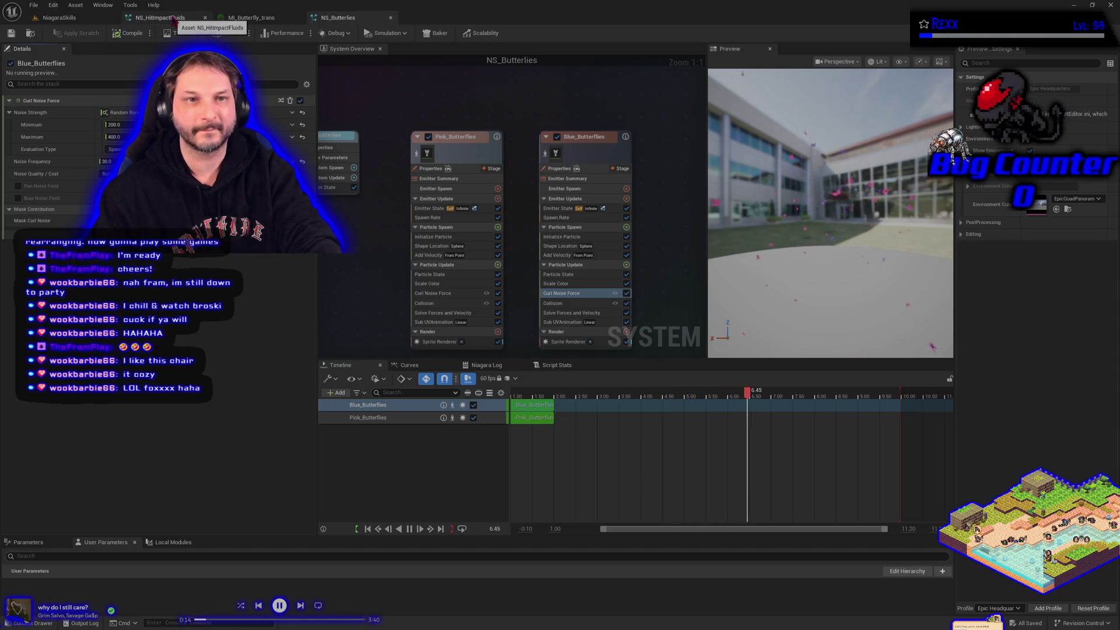
middle_click(174, 18)
middle_click(174, 17)
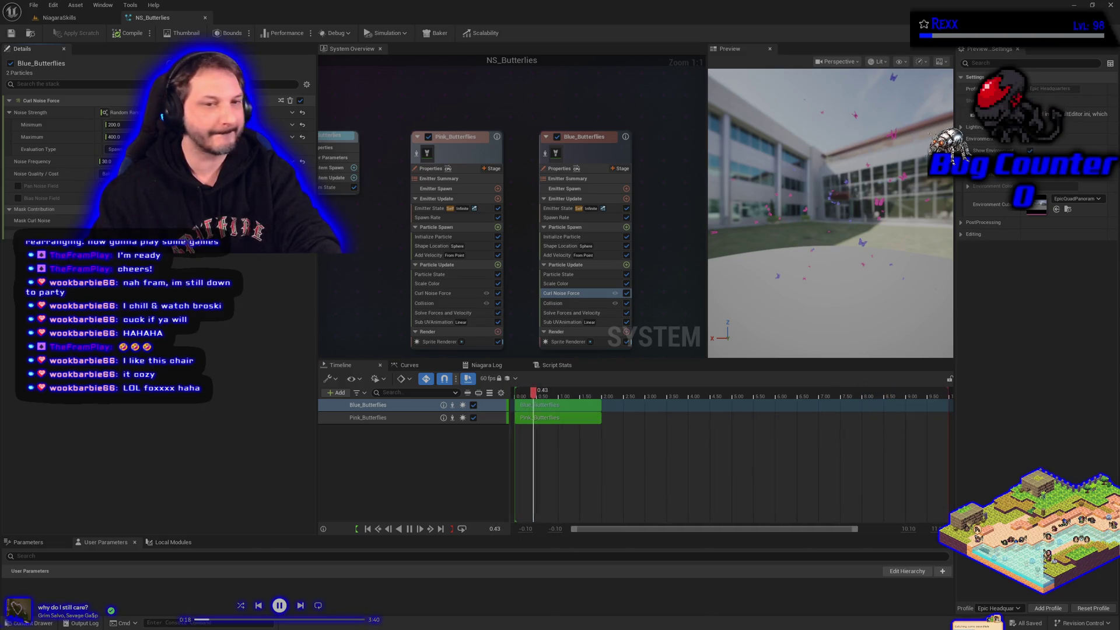
- Enable Pan Noise Field and save NS_Butterflies
left_click(18, 185)
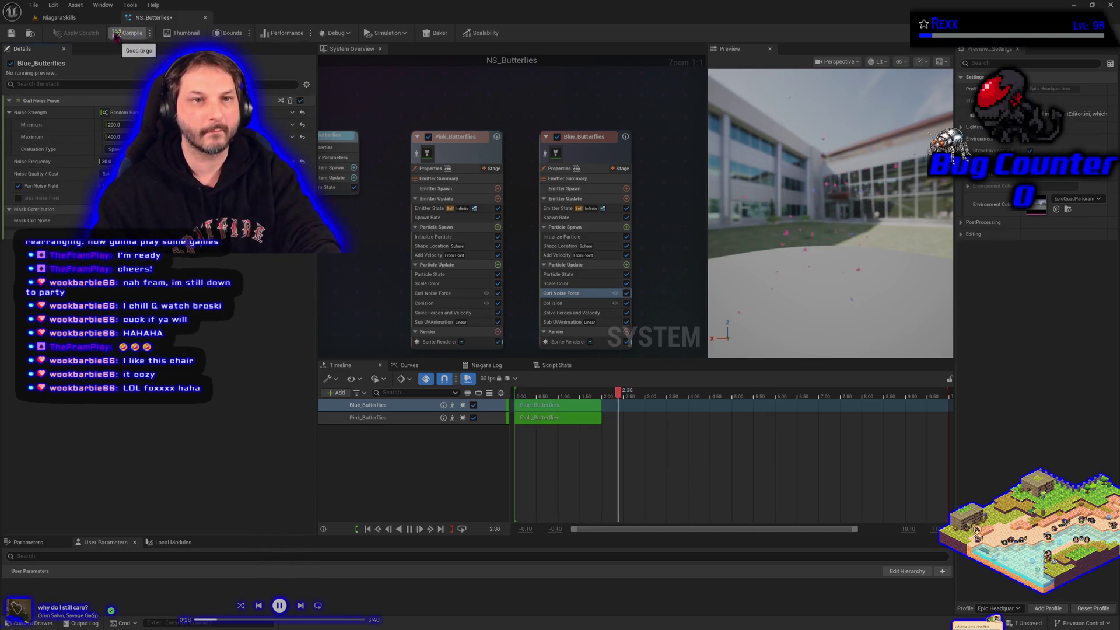
left_click(34, 5)
left_click(66, 55)
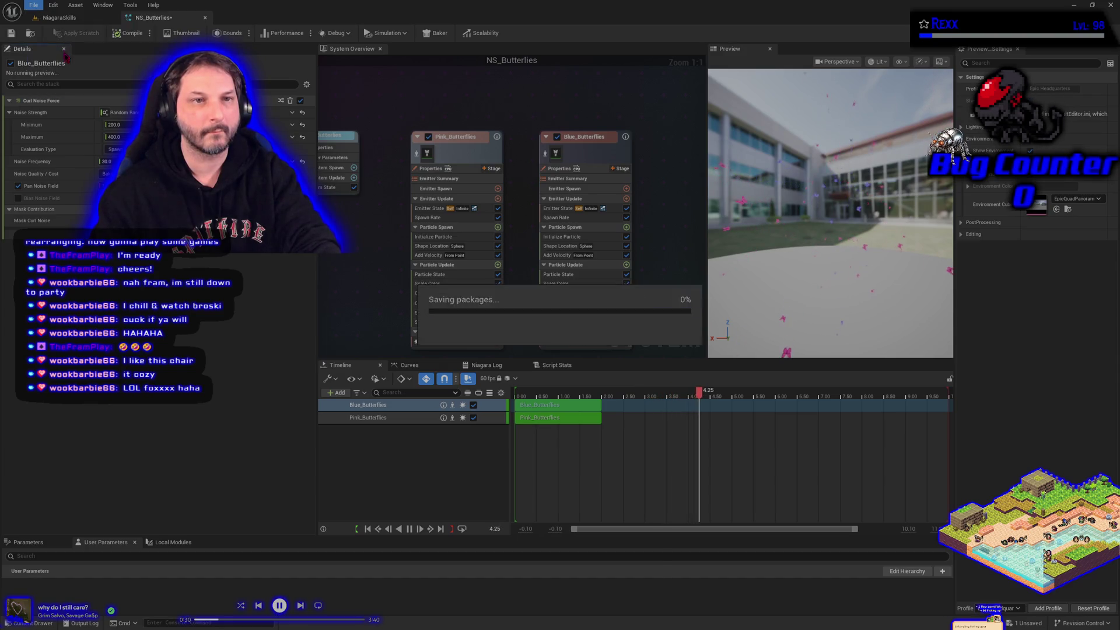
left_click(61, 17)
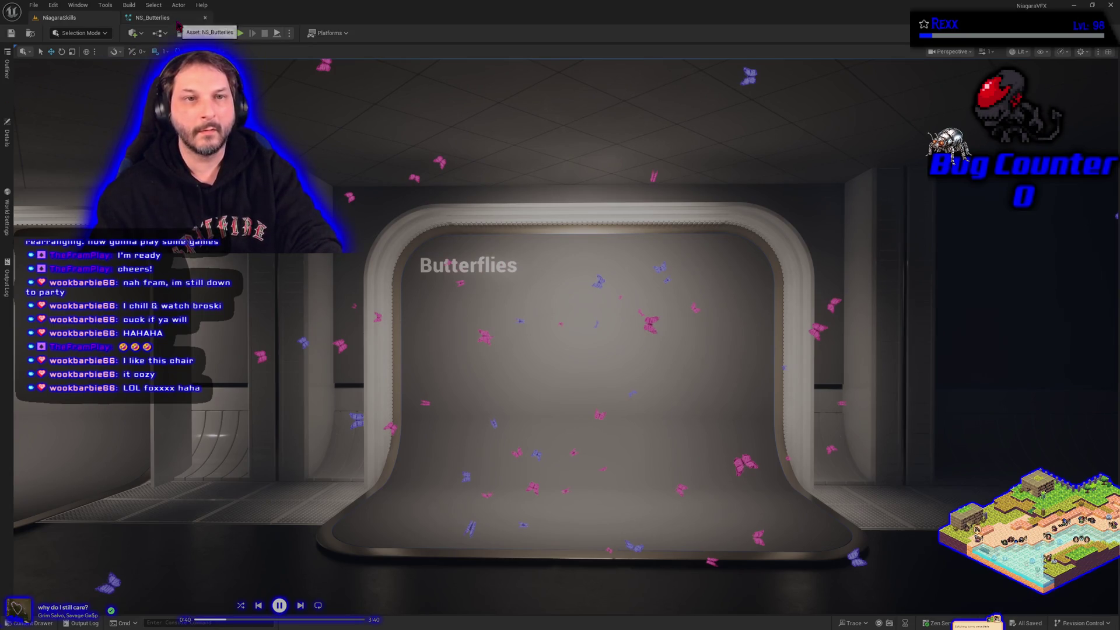
- Give Blue_Butterflies a stronger blue colour in Initialize Particle
left_click(178, 23)
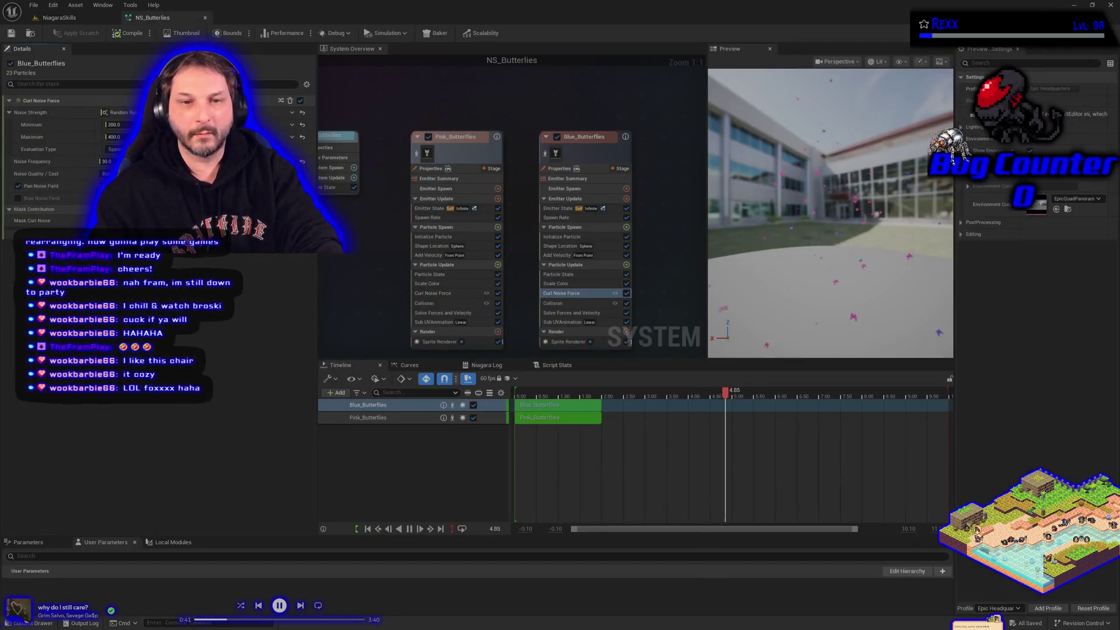
left_click(562, 237)
left_click(134, 184)
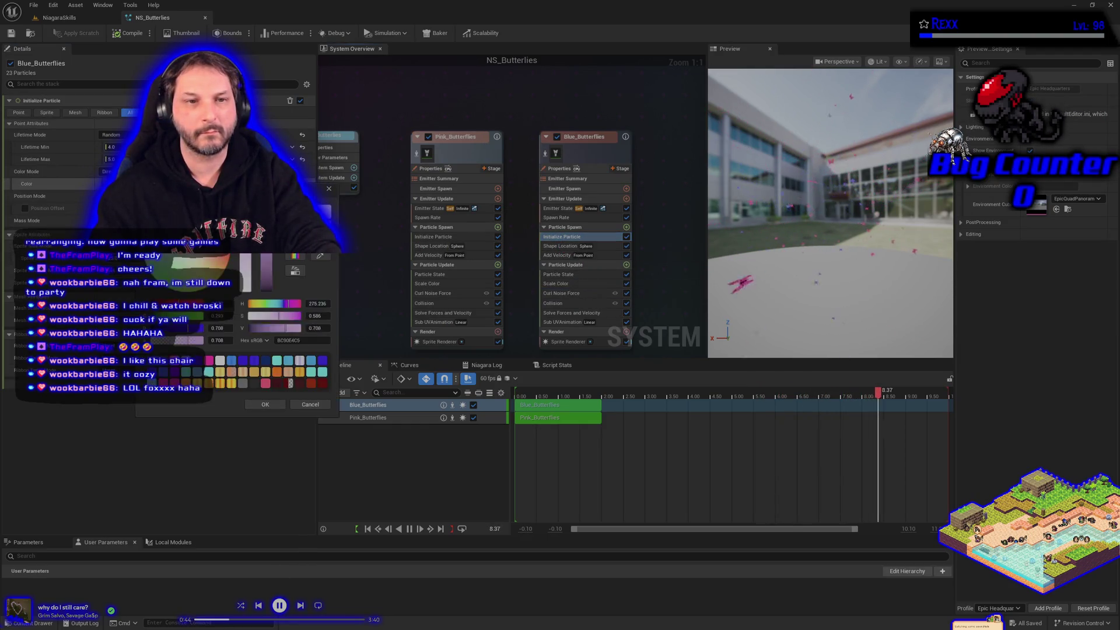
left_click(192, 257)
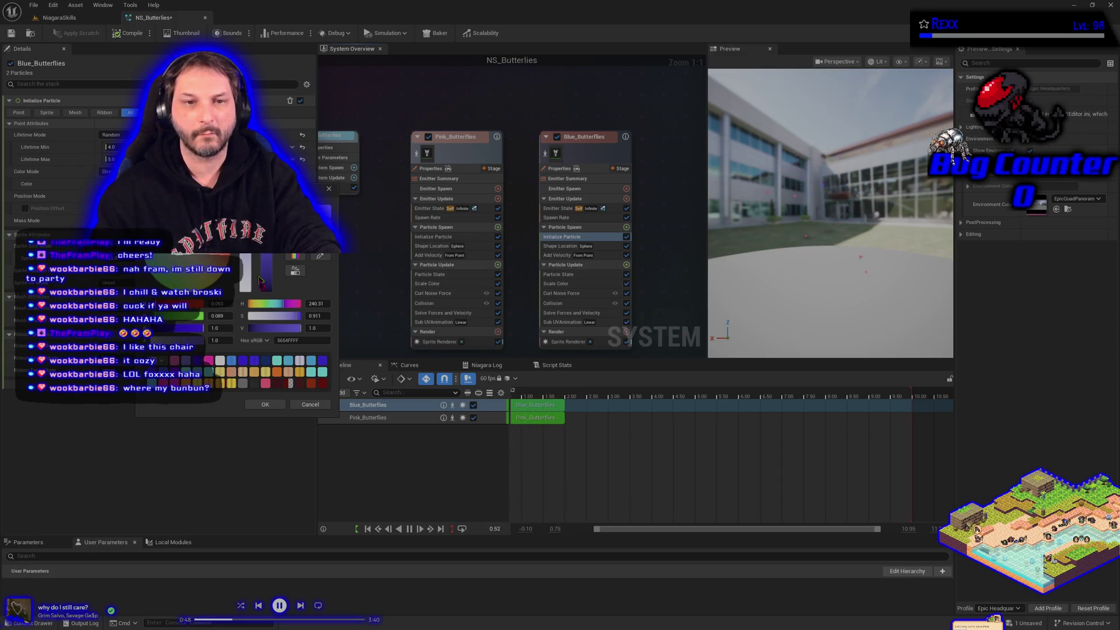
left_click(261, 404)
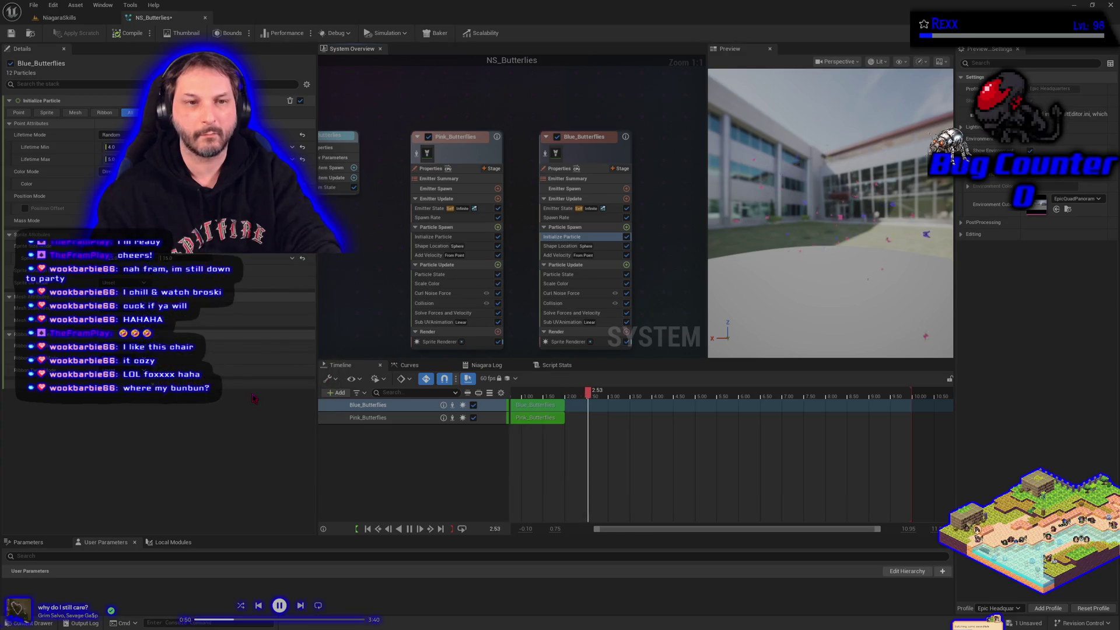
- Adjust the Pink_Butterflies colour in Initialize Particle and recompile NS_Butterflies
left_click(433, 236)
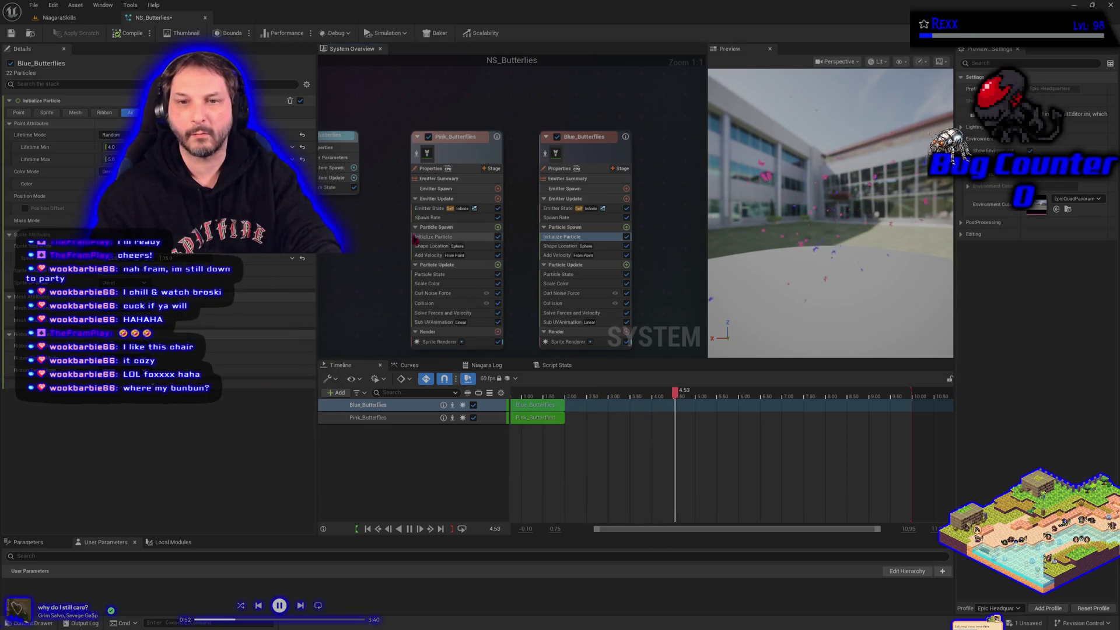
left_click(146, 184)
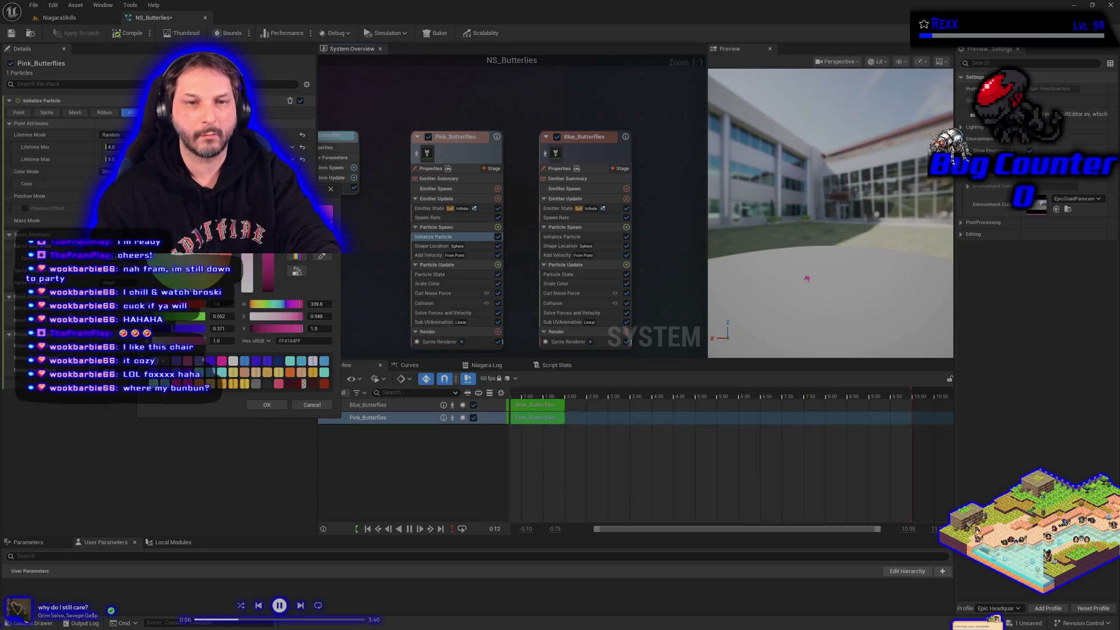
left_click(269, 405)
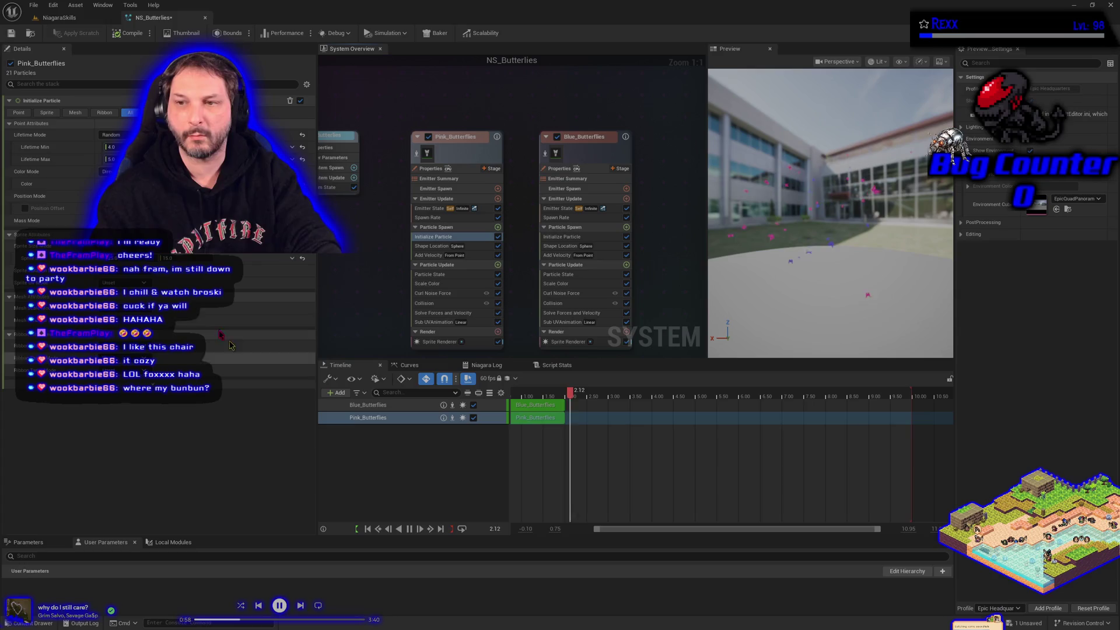
left_click(119, 32)
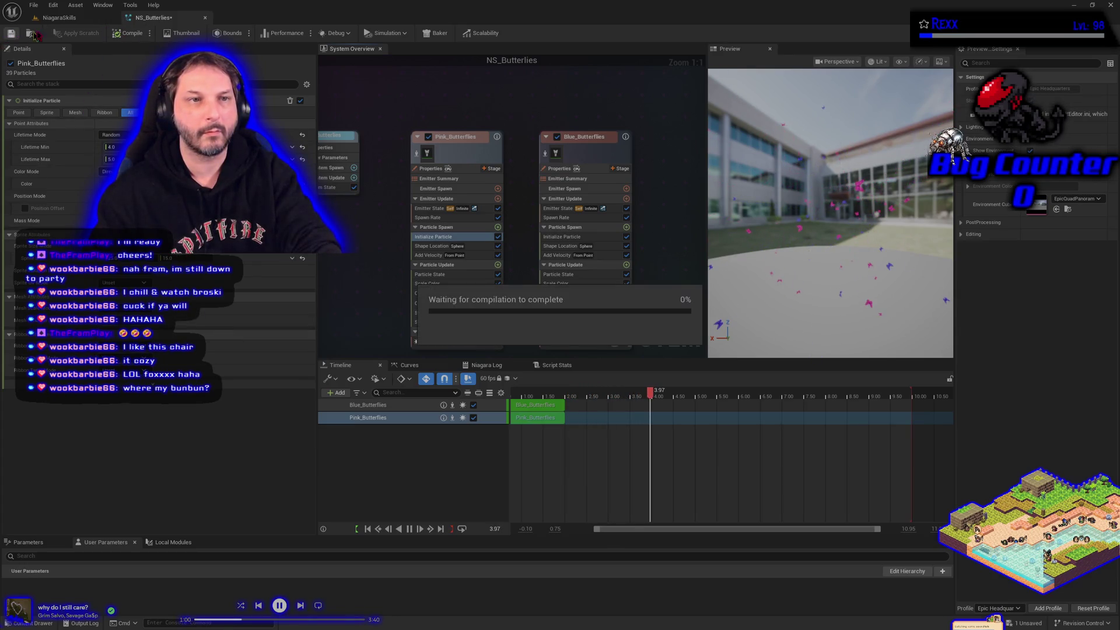
left_click(61, 21)
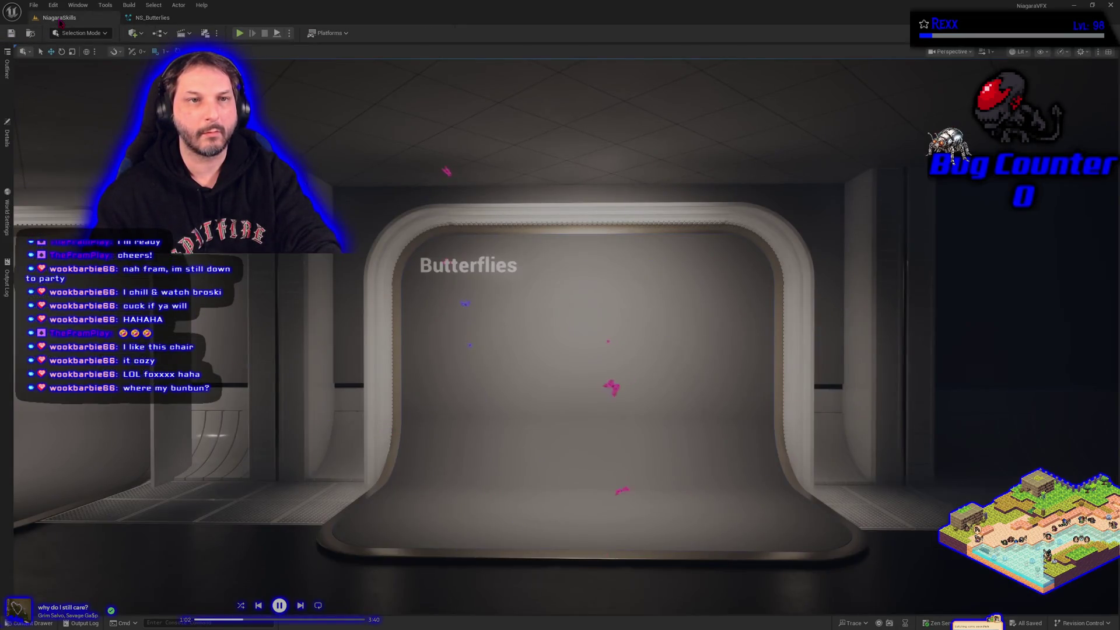
scroll(431, 336, "up", 5)
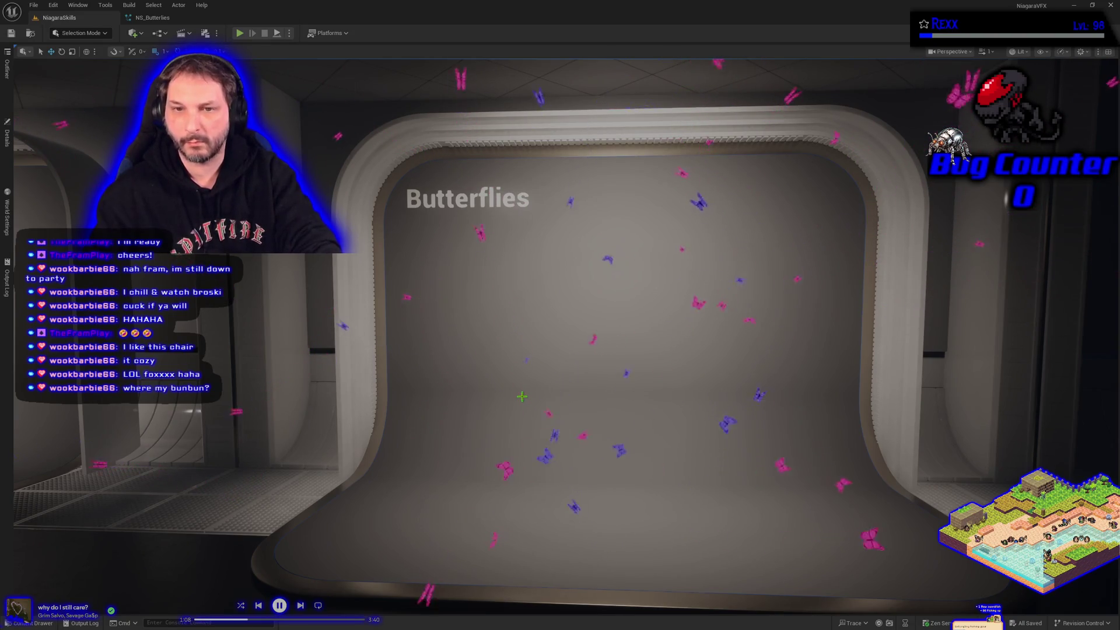
key("Right")
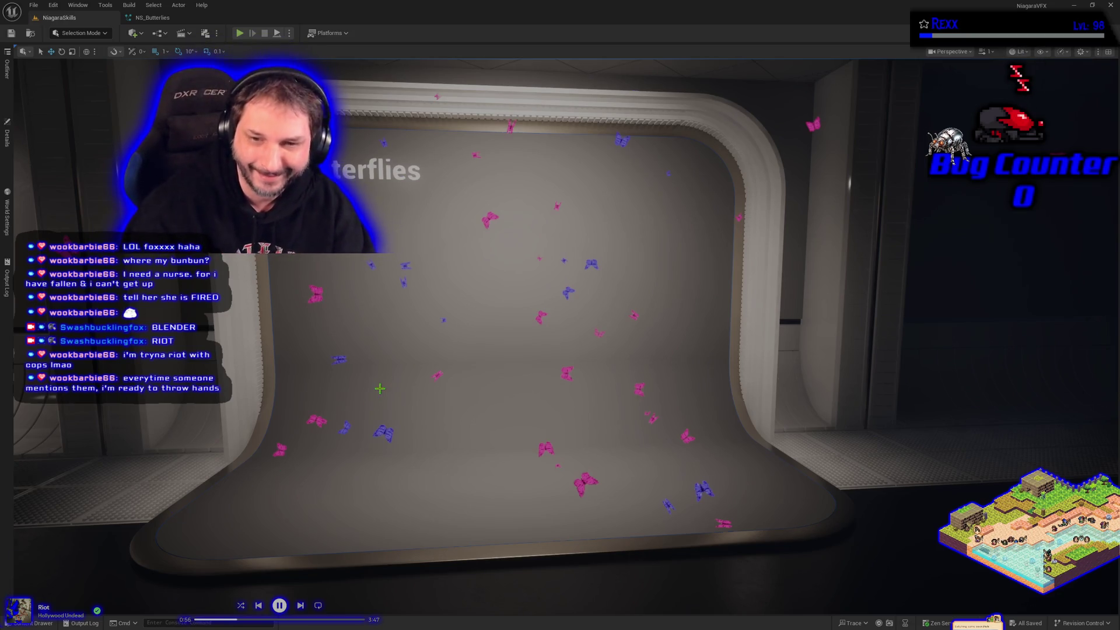
scroll(380, 389, "down", 5)
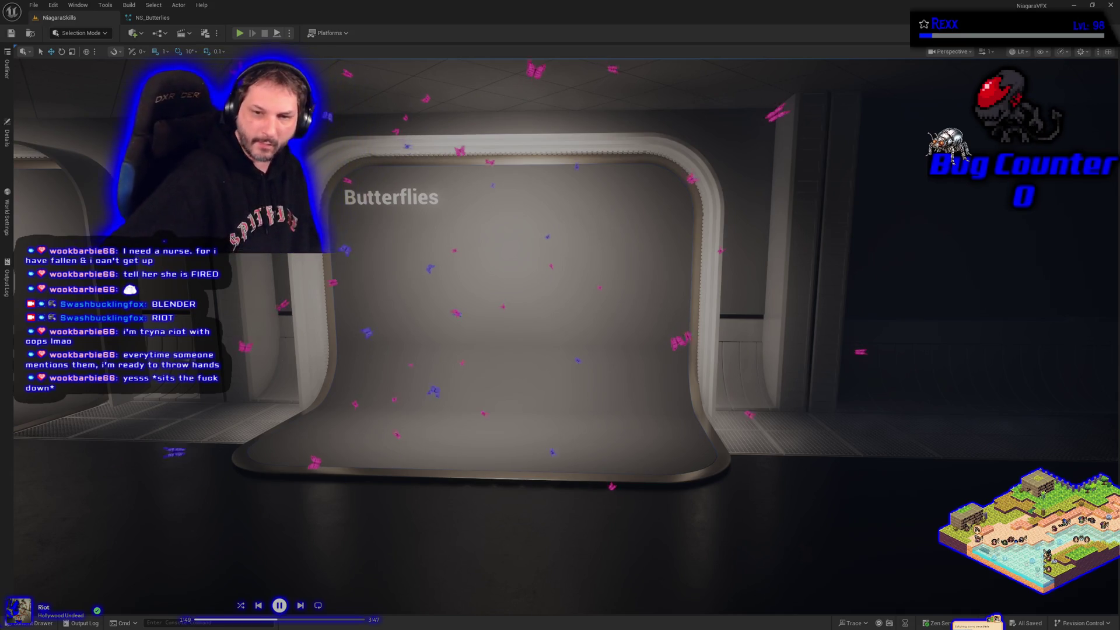
left_click_drag(380, 484, 403, 444)
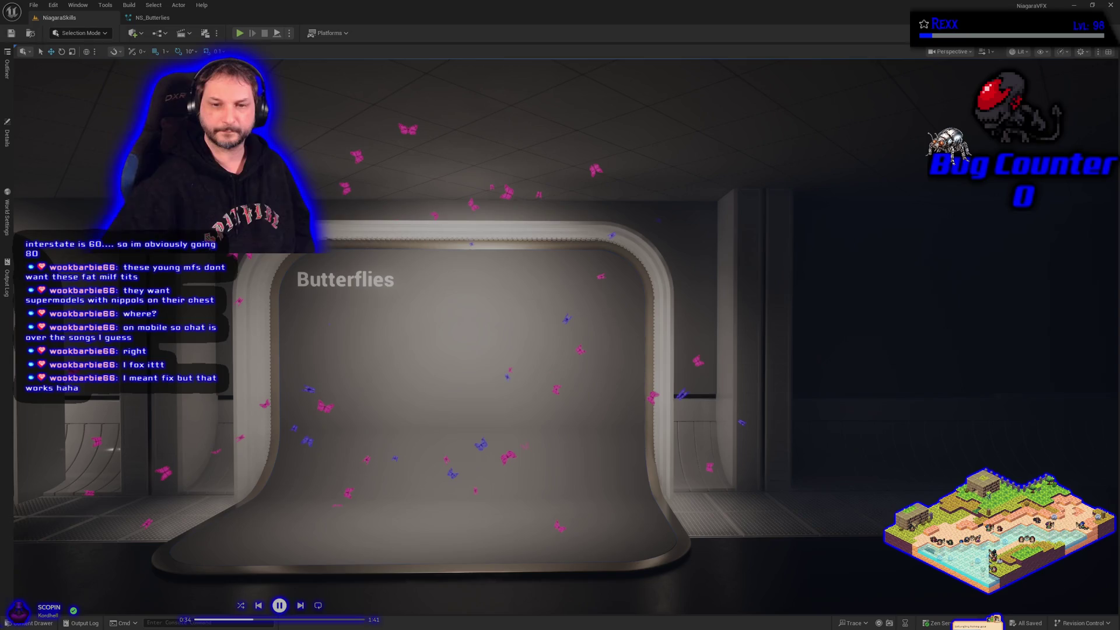
- Close the NS_Butterflies editor tab and select the display backdrop in the level
left_click_drag(640, 429, 607, 432)
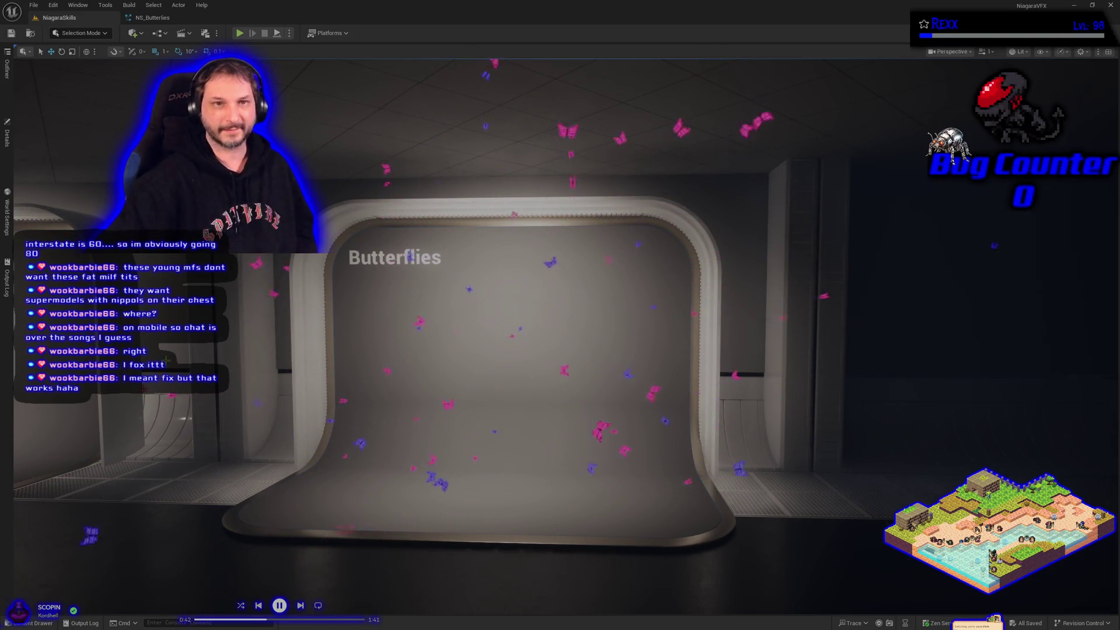
left_click(153, 17)
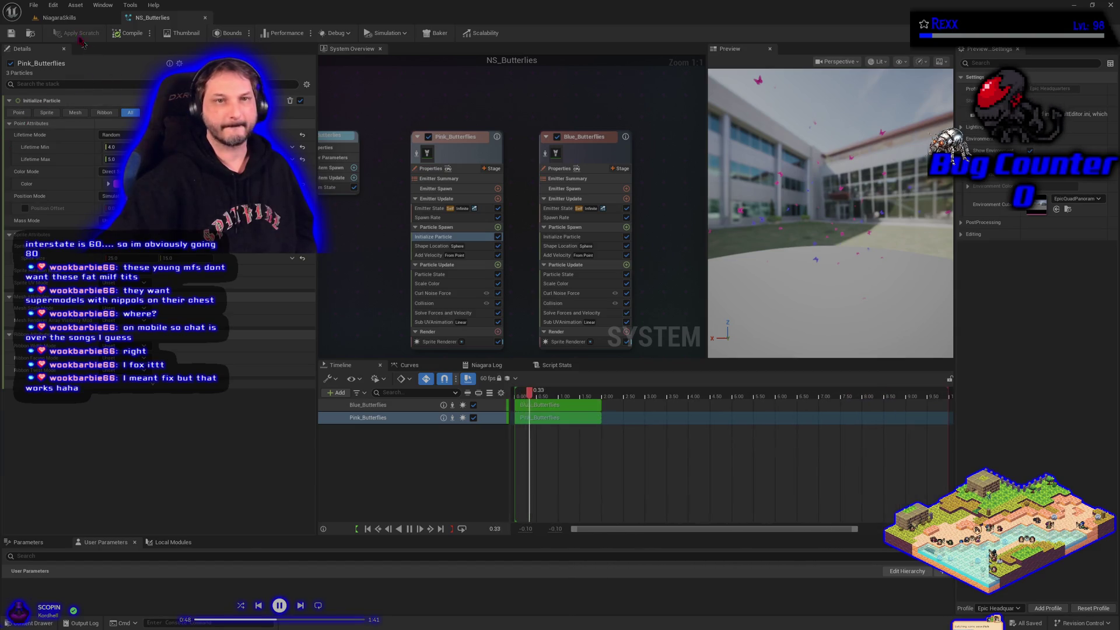
left_click(65, 18)
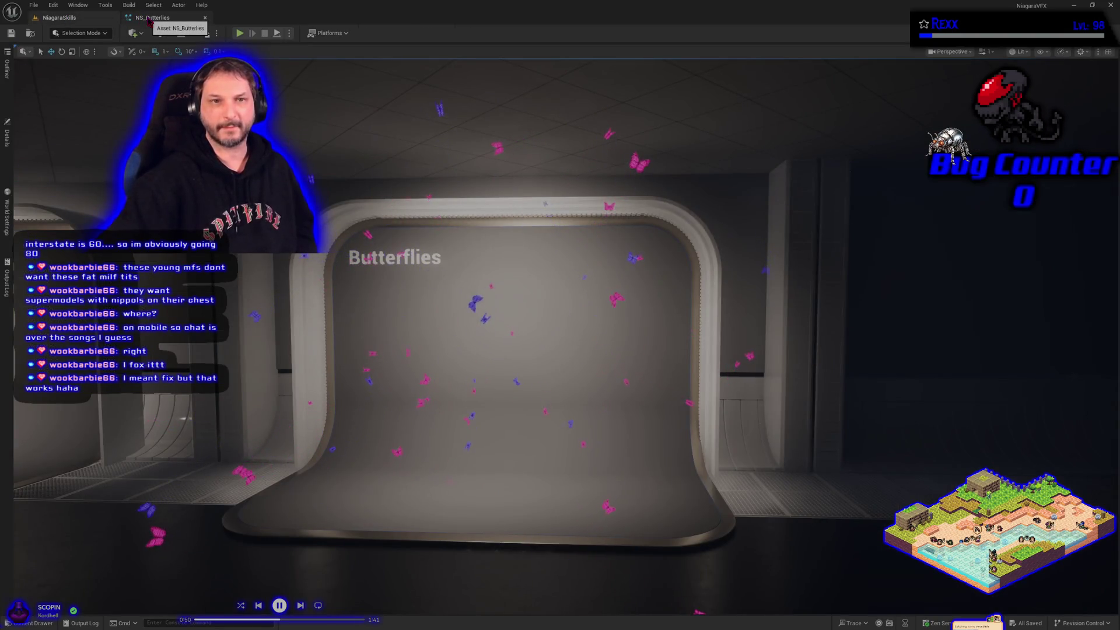
left_click(171, 18)
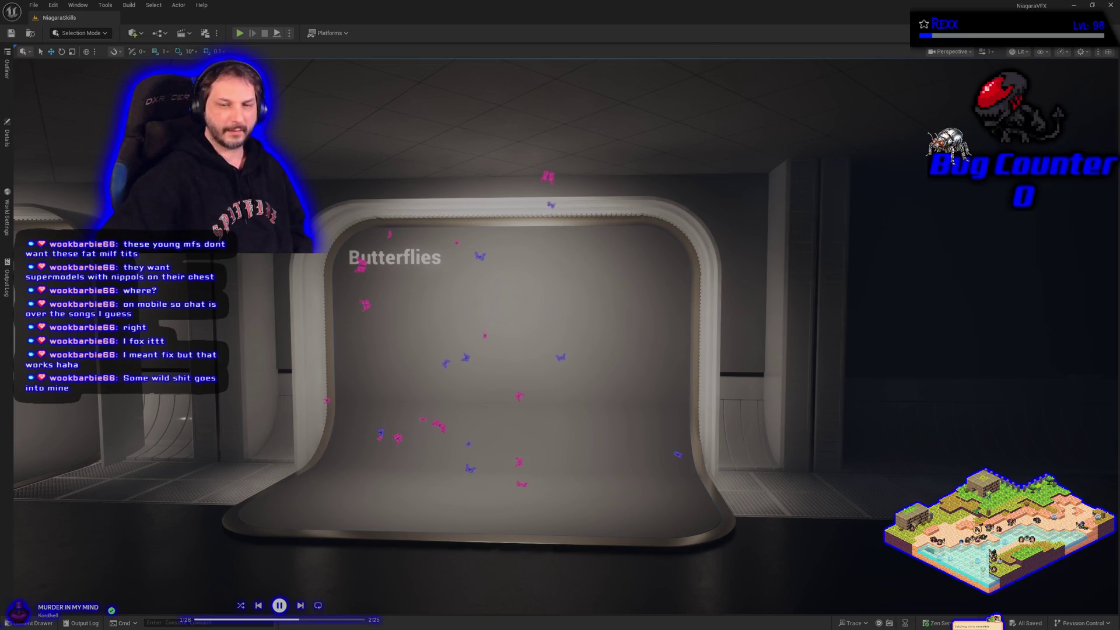
left_click(473, 544)
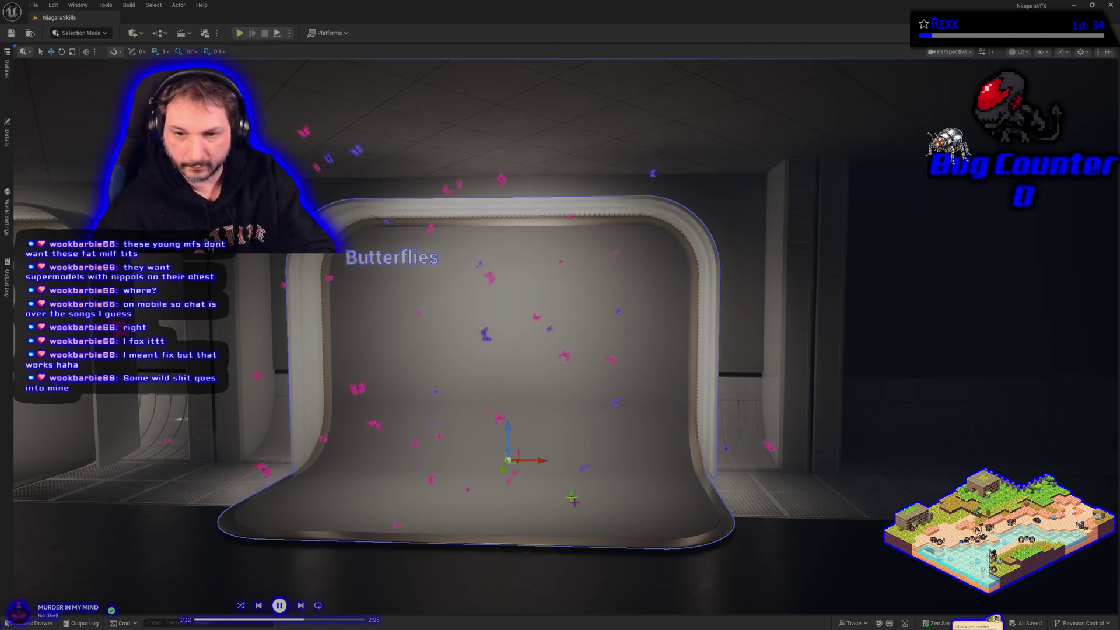
- Move the display backdrop away from the butterflies and retitle it 'Meteor Attack'
mouse_move(541, 465)
left_mouse_down()
mouse_move(501, 465)
mouse_move(579, 461)
left_mouse_up()
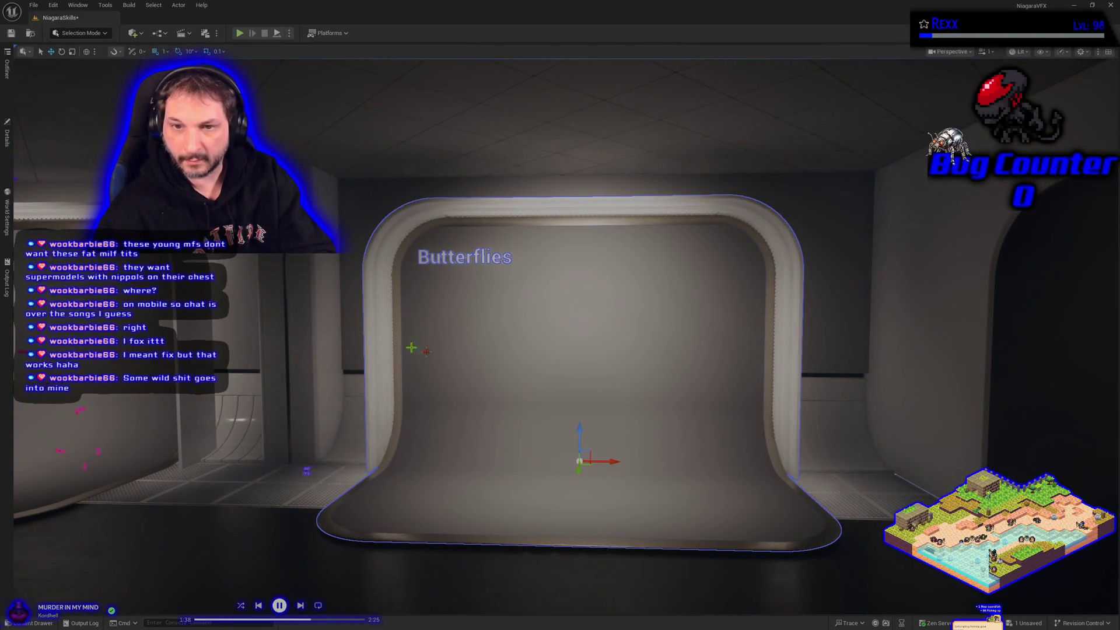
left_click(7, 135)
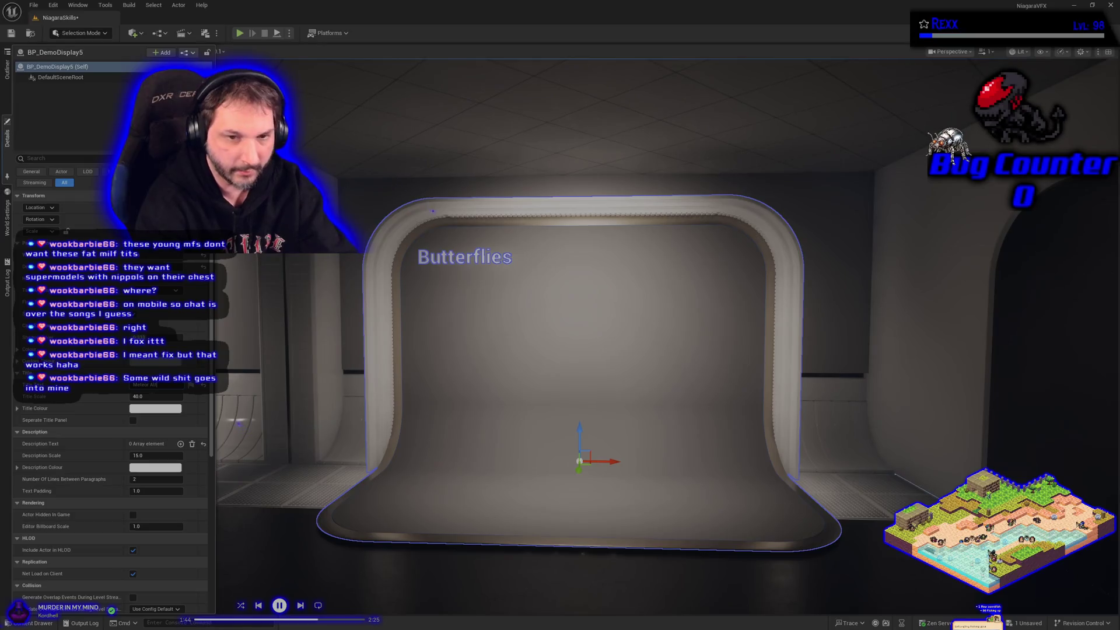
key("Return")
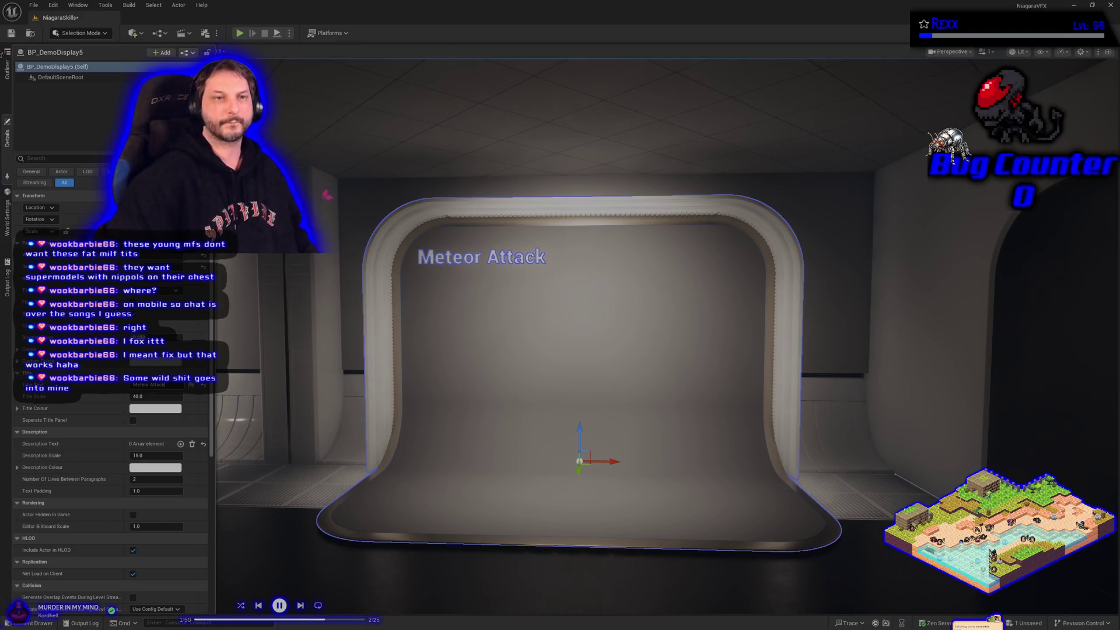
left_click(9, 33)
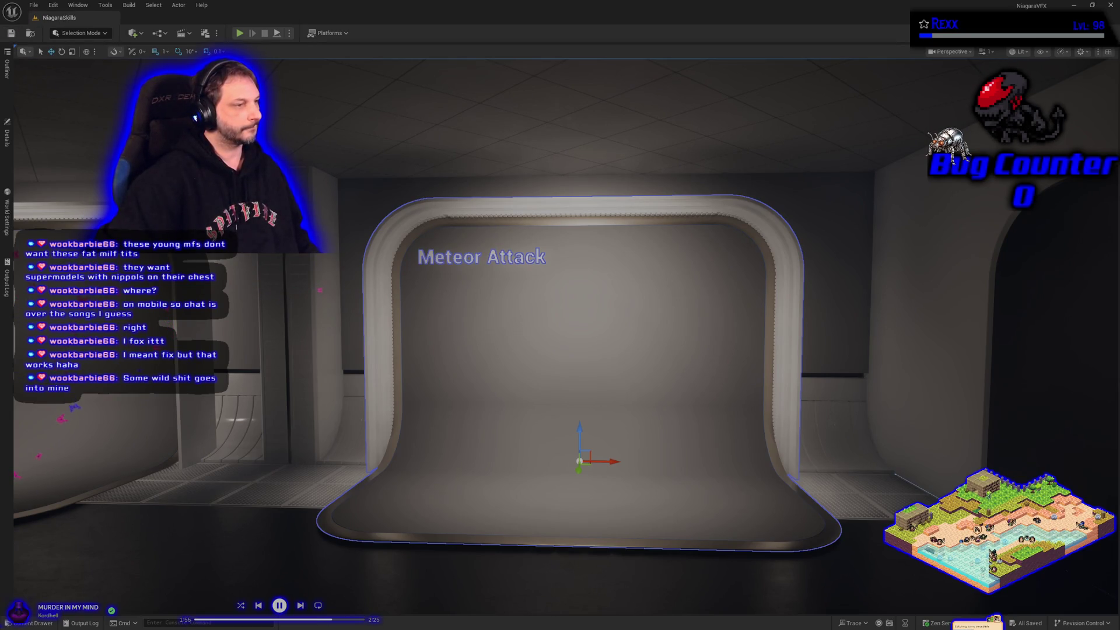
left_click(35, 623)
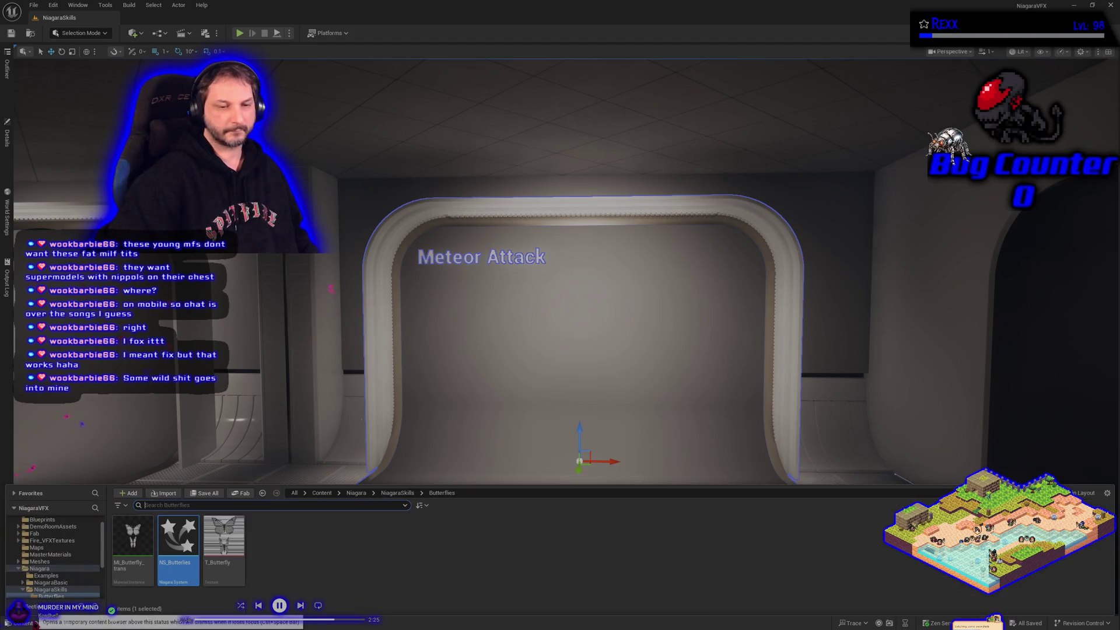
- Create a folder named MeteorAttack inside NiagaraSkills
left_click(52, 590)
right_click(267, 548)
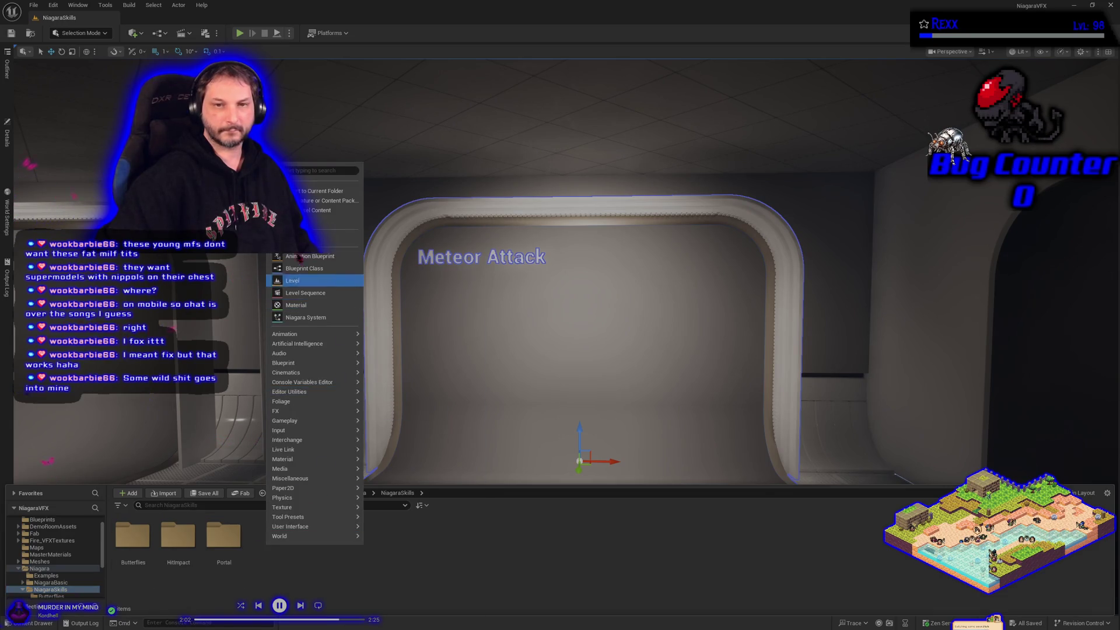
left_click(309, 240)
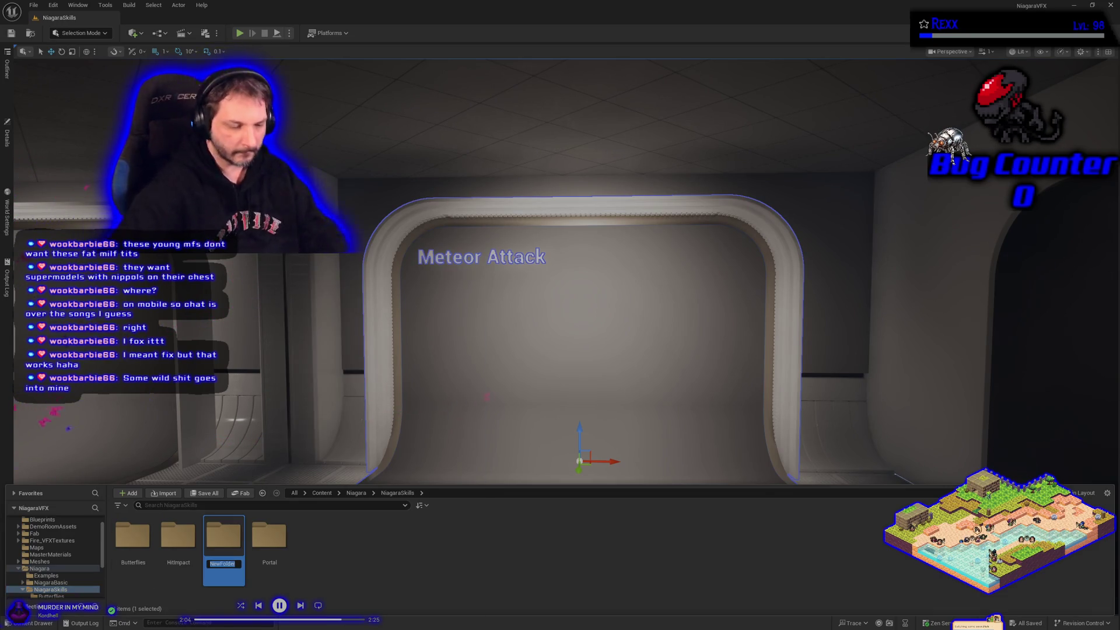
type("MeteorAttack")
key("Return")
key("Return")
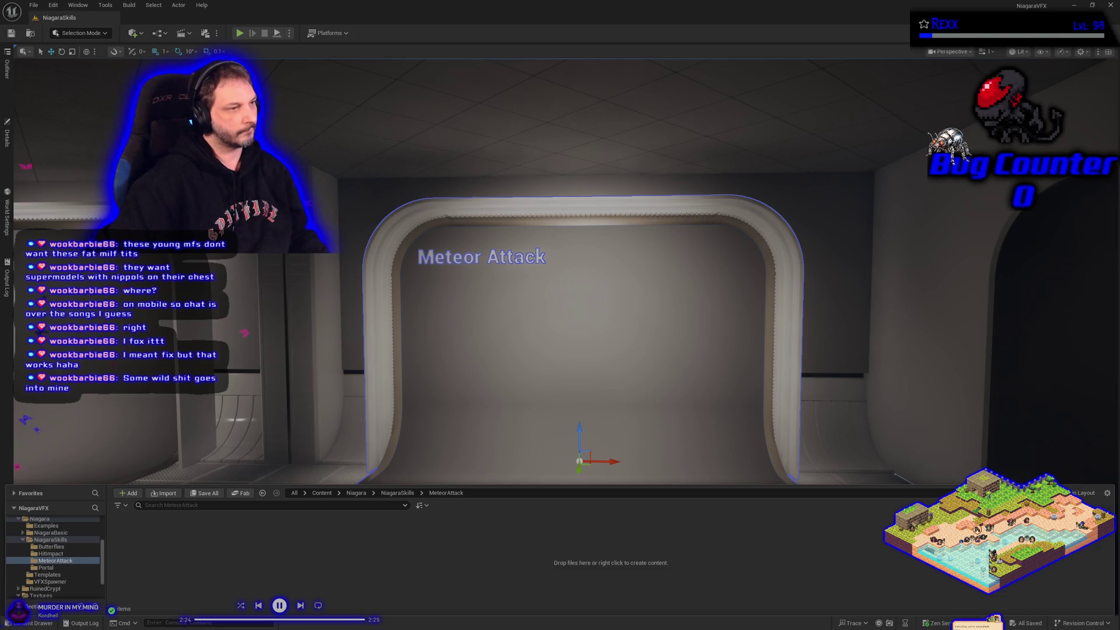
- Create a new Niagara system from the SimpleMeshBurst_Once emitter
right_click(203, 541)
mouse_move(256, 348)
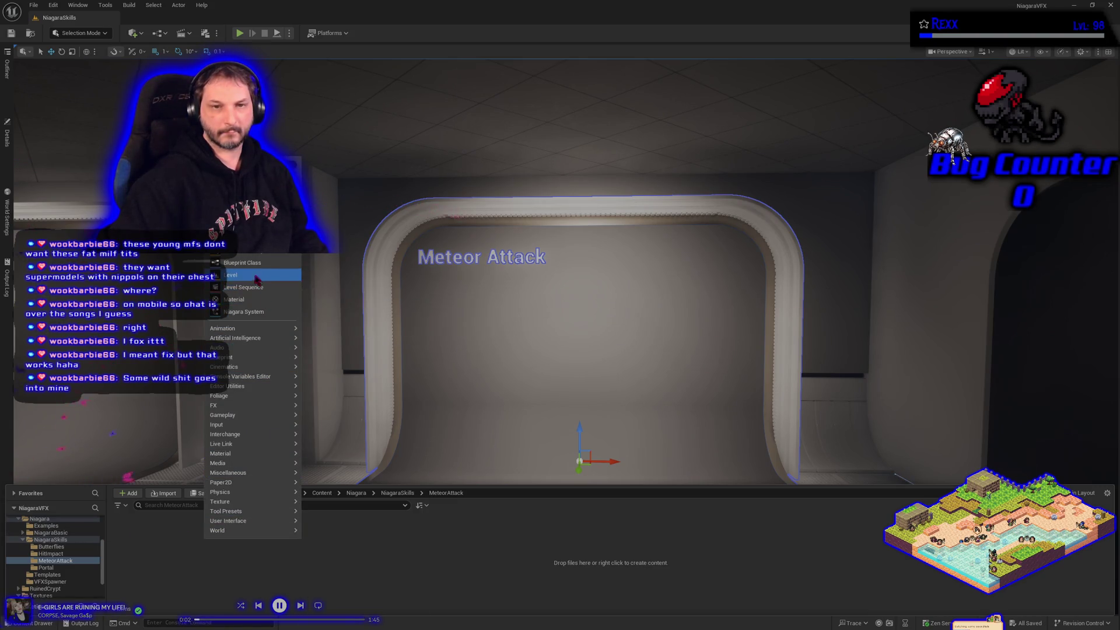
left_click(257, 315)
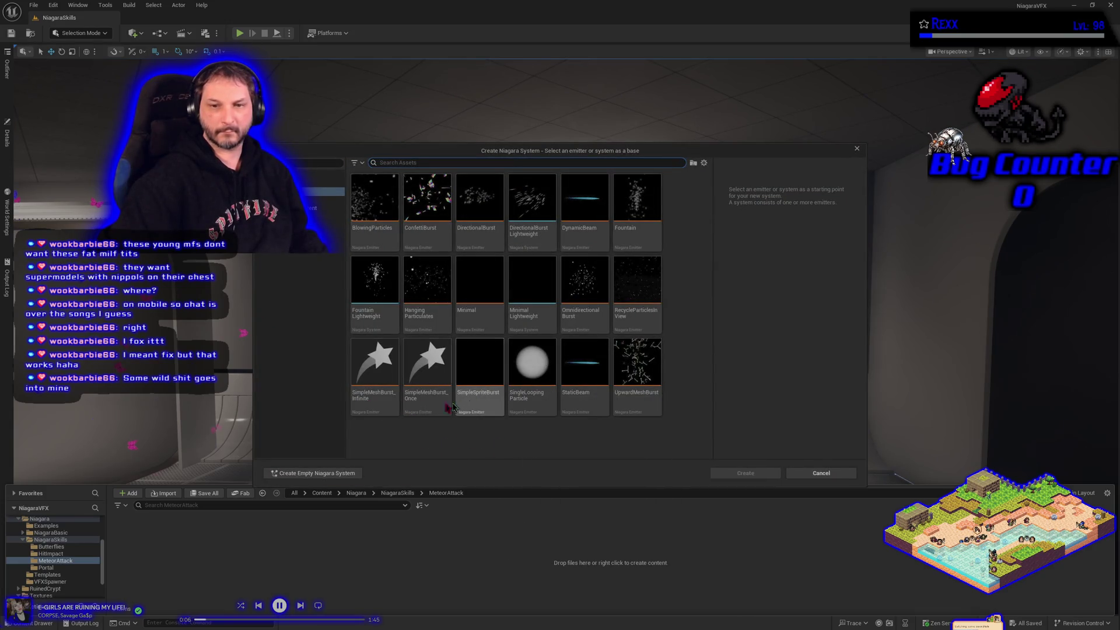
mouse_move(437, 408)
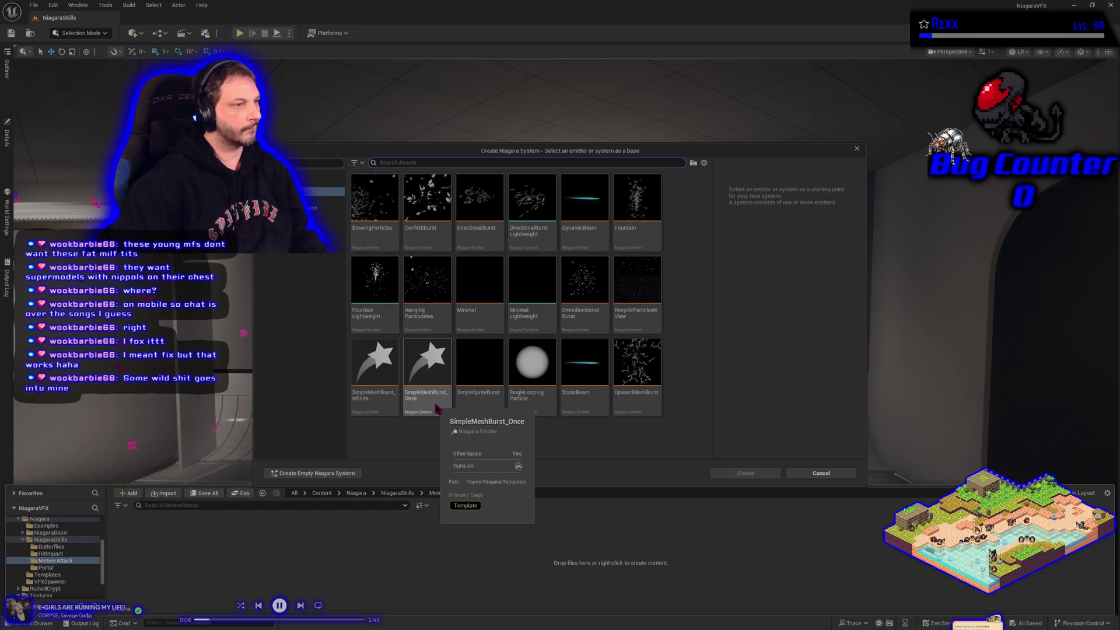
left_click(437, 409)
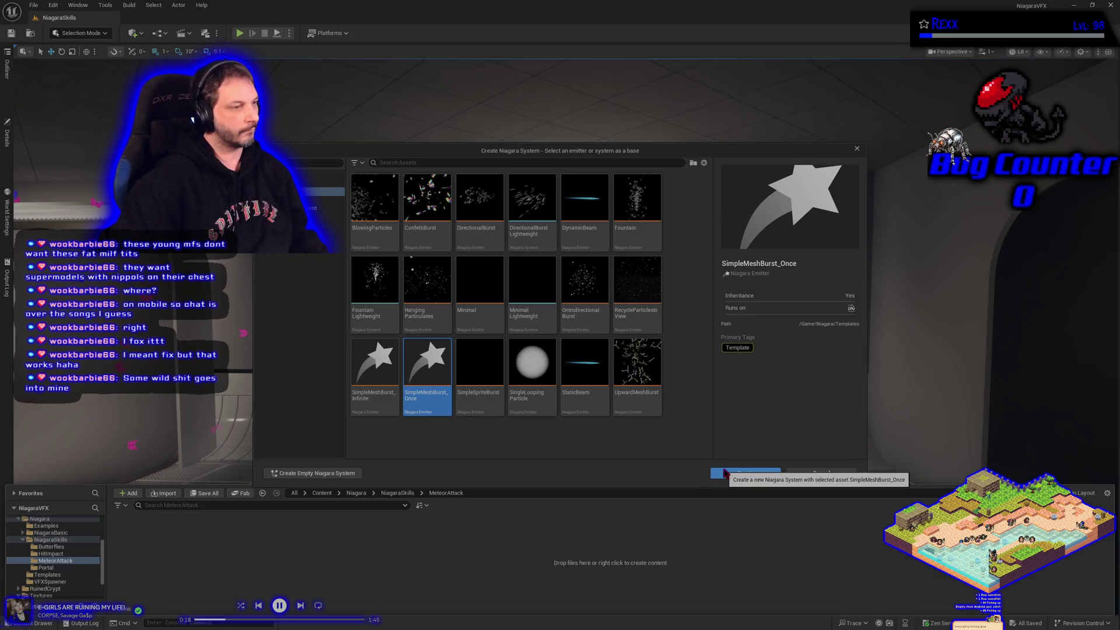
left_click(724, 473)
type("NS_MeteorAt")
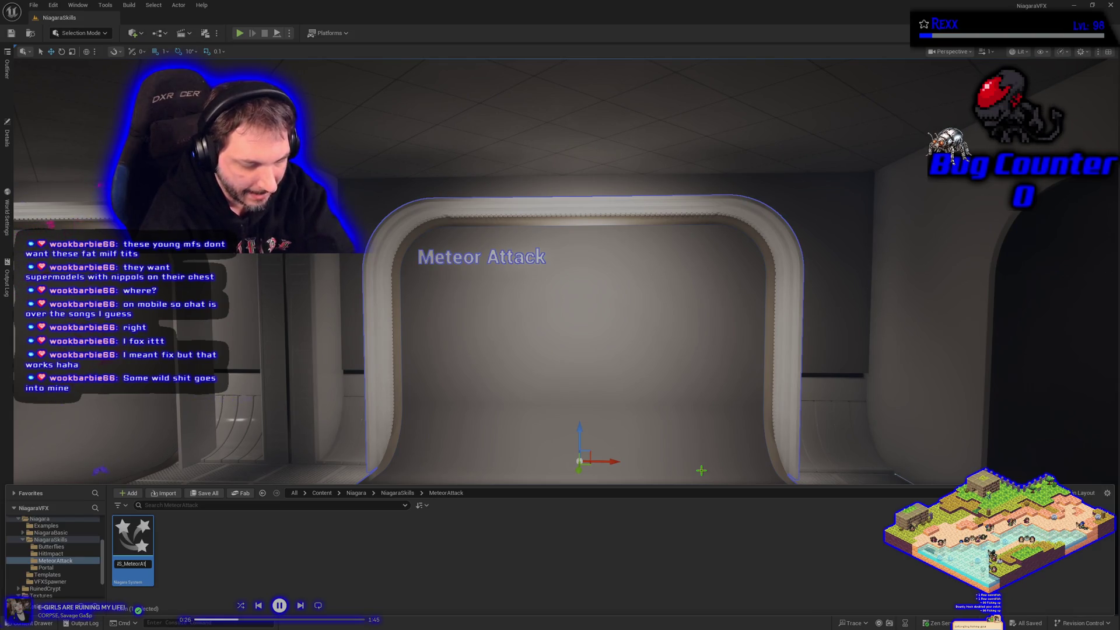
- Name the system NS_MeteorAttack and save it
type("tack")
key("Return")
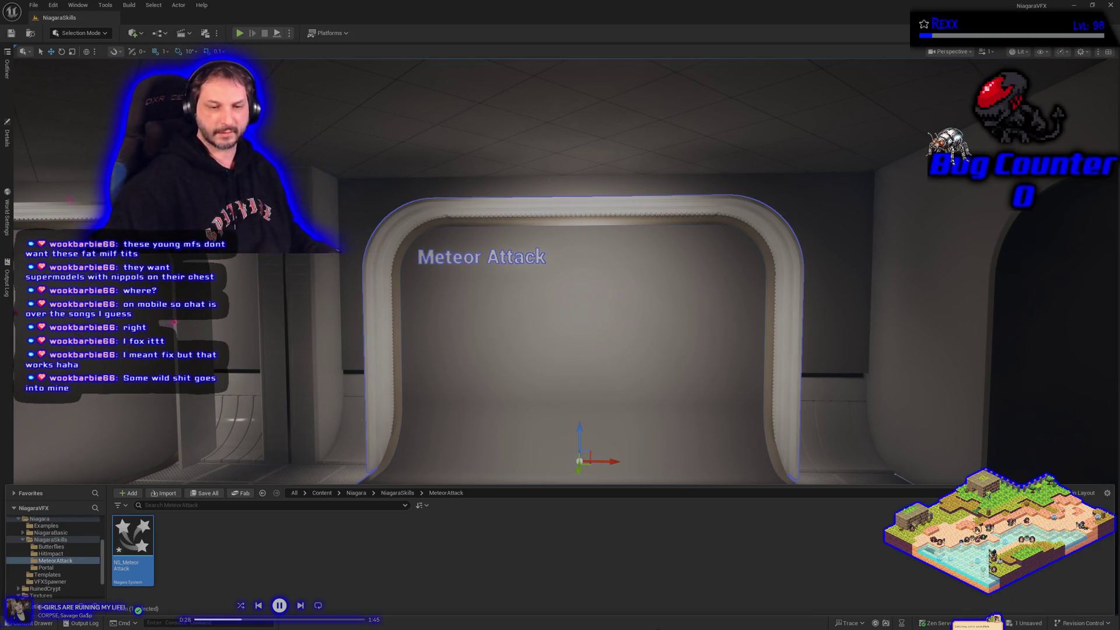
left_click(206, 494)
left_click(624, 419)
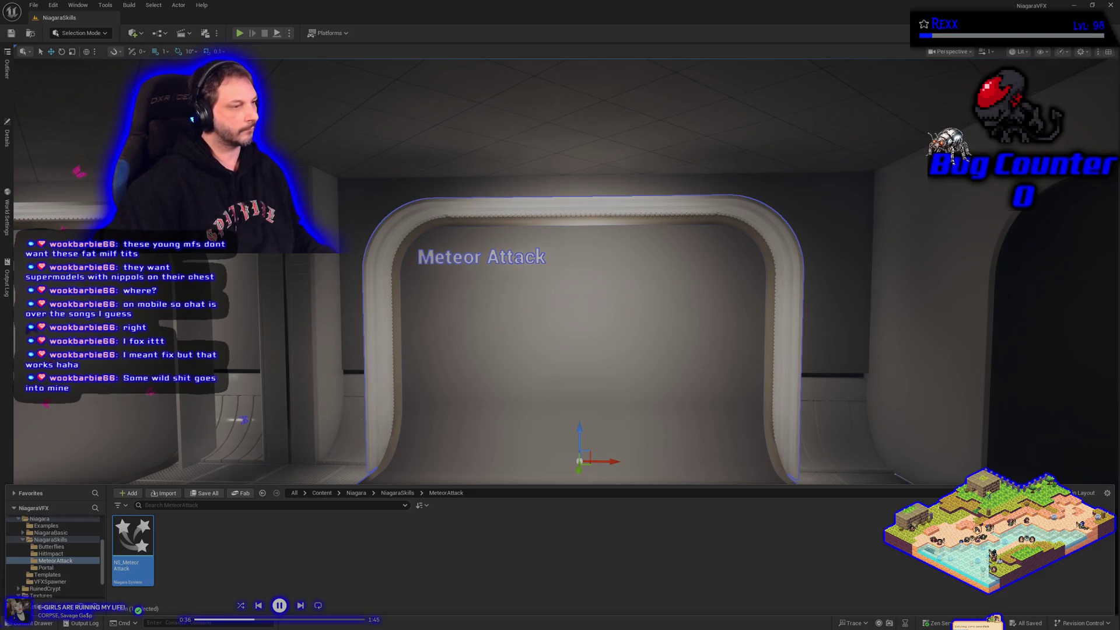
- Open NS_MeteorAttack, dock its editor in the main window, and save it
double_click(153, 551)
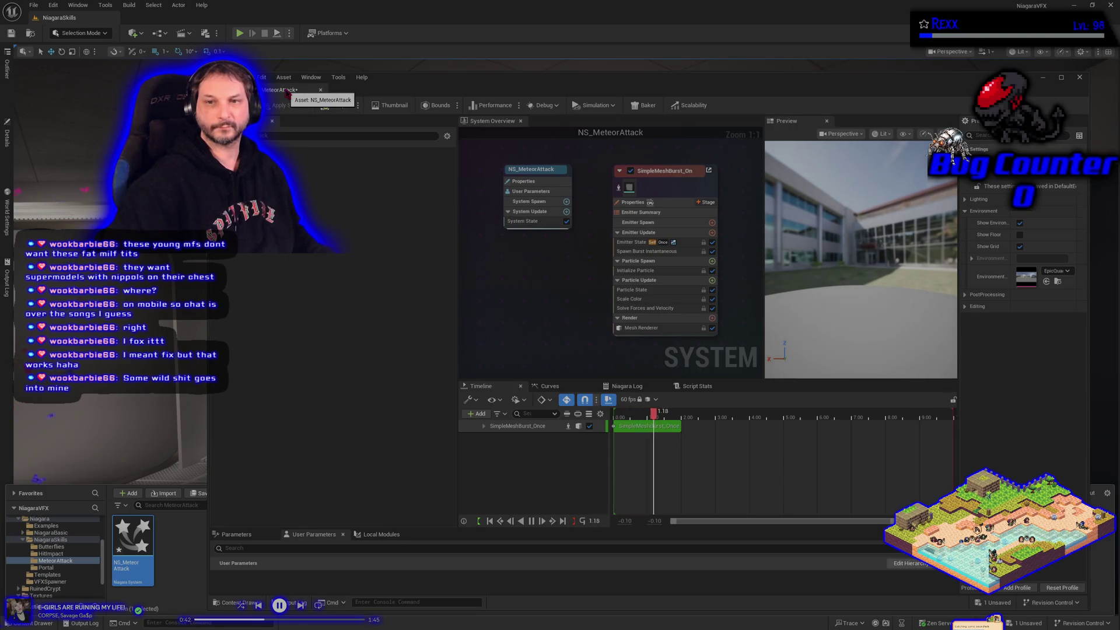
mouse_move(288, 93)
left_mouse_down()
mouse_move(204, 35)
mouse_move(155, 18)
left_mouse_up()
left_click(11, 33)
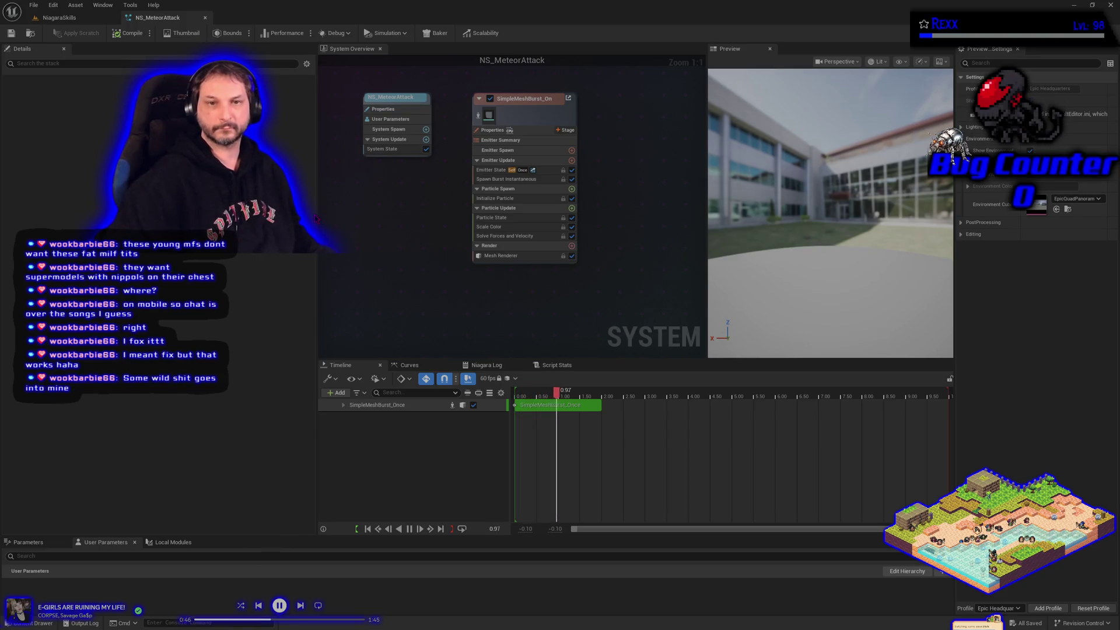
- Enlarge the System Overview graph and move the mesh burst emitter node right
left_click_drag(316, 219, 200, 218)
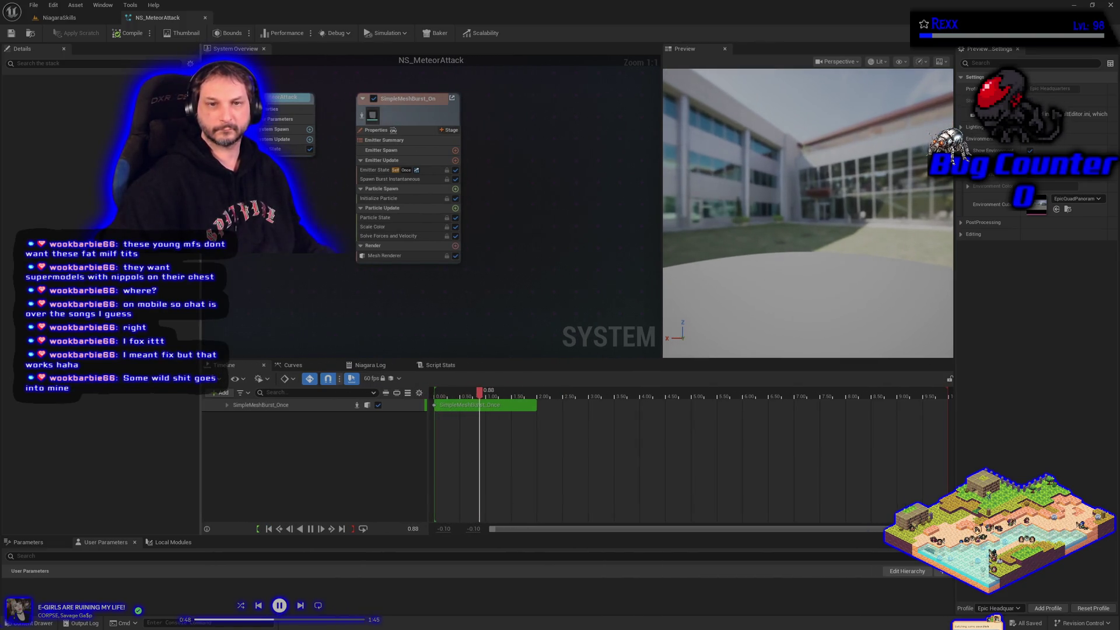
left_click_drag(460, 359, 460, 427)
mouse_move(482, 339)
left_mouse_down()
mouse_move(549, 395)
mouse_move(585, 408)
left_mouse_up()
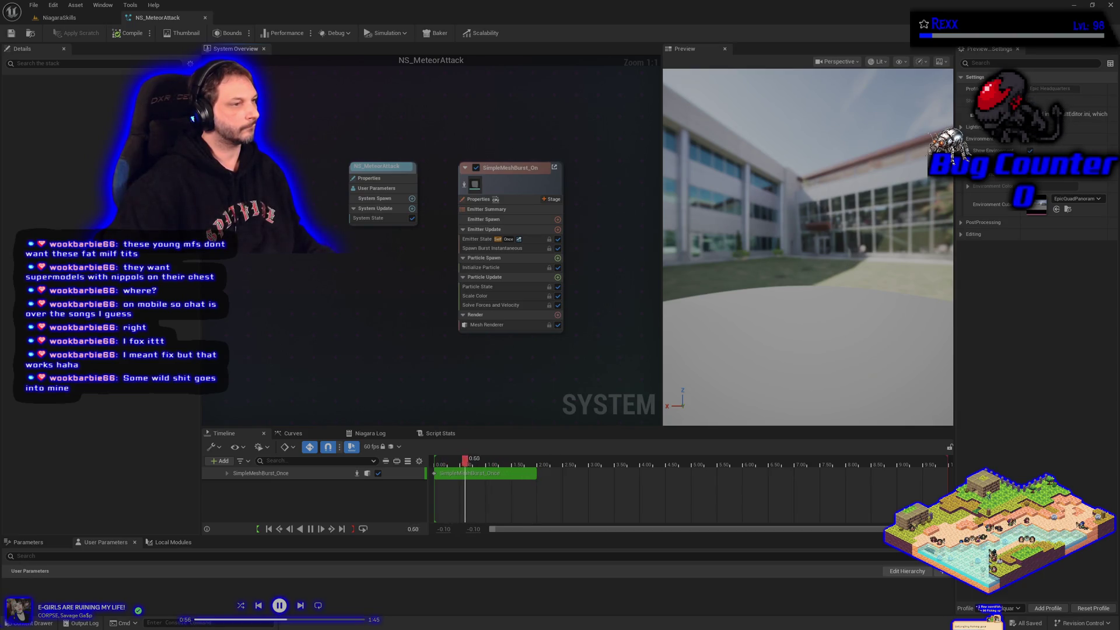
mouse_move(533, 183)
left_mouse_down()
mouse_move(461, 190)
mouse_move(608, 187)
mouse_move(616, 297)
mouse_move(630, 304)
mouse_move(557, 251)
left_mouse_up()
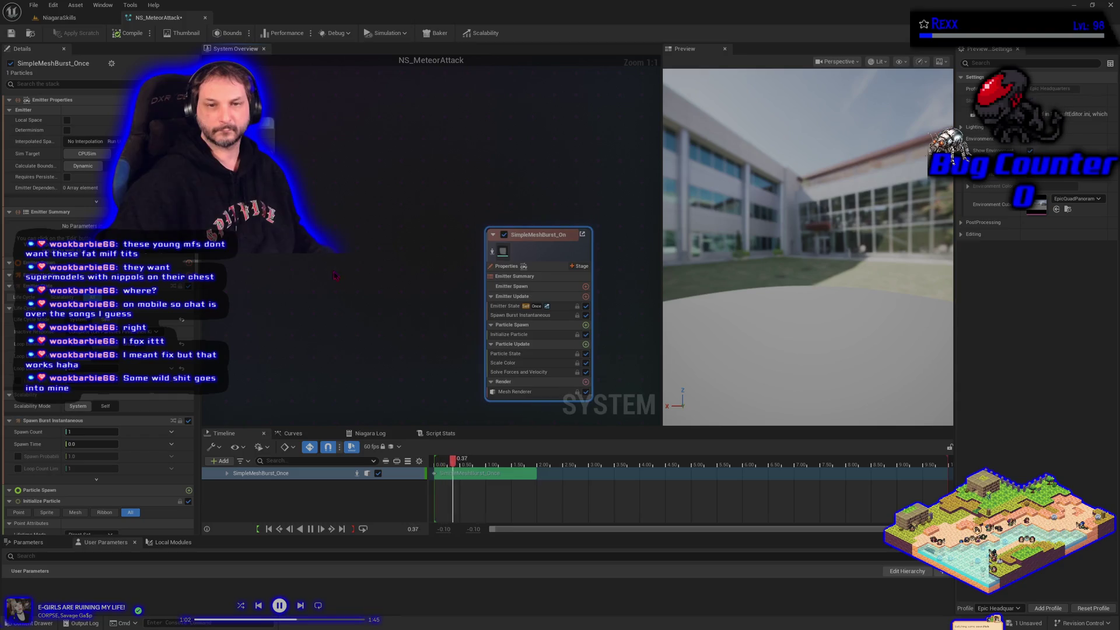
- Add comment boxes titled Anticipation and Climax to the system graph
left_click(266, 284)
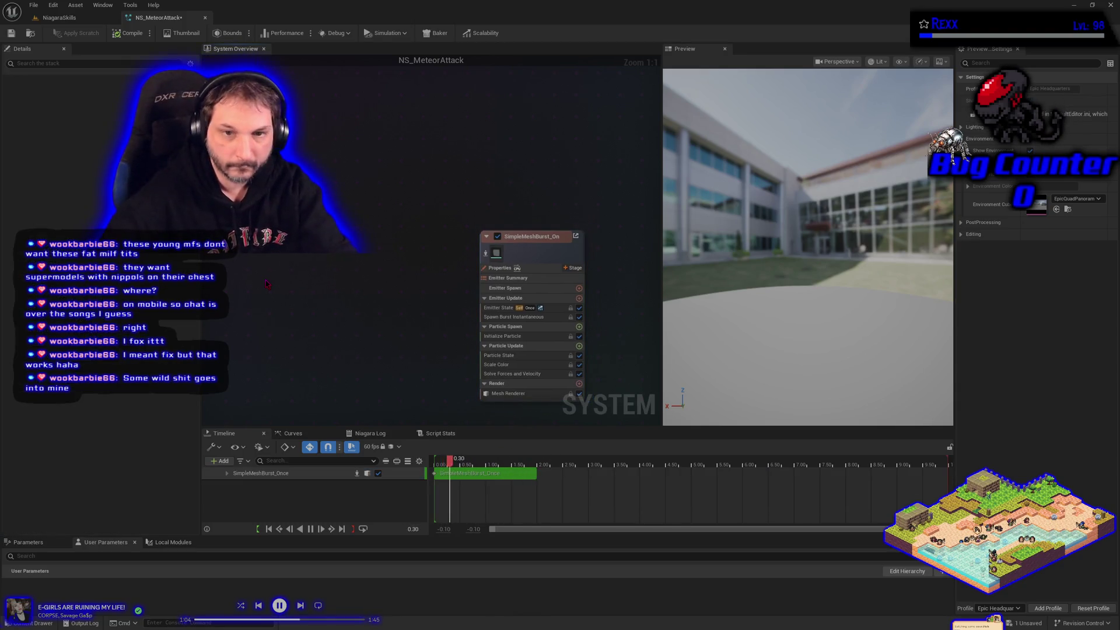
type("cAntic")
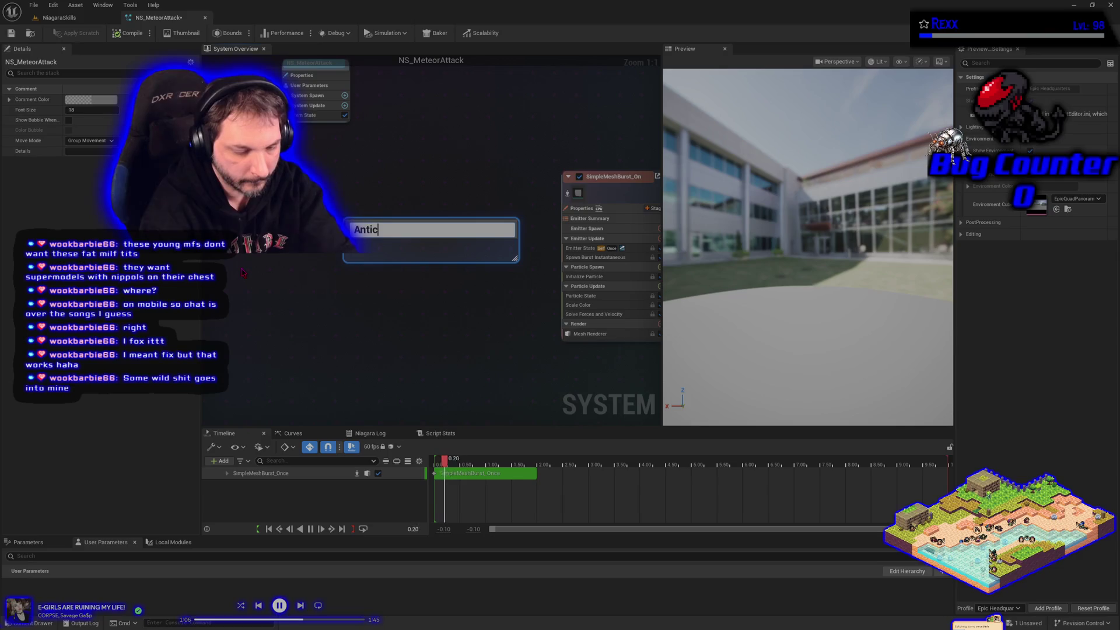
type("n")
key("Return")
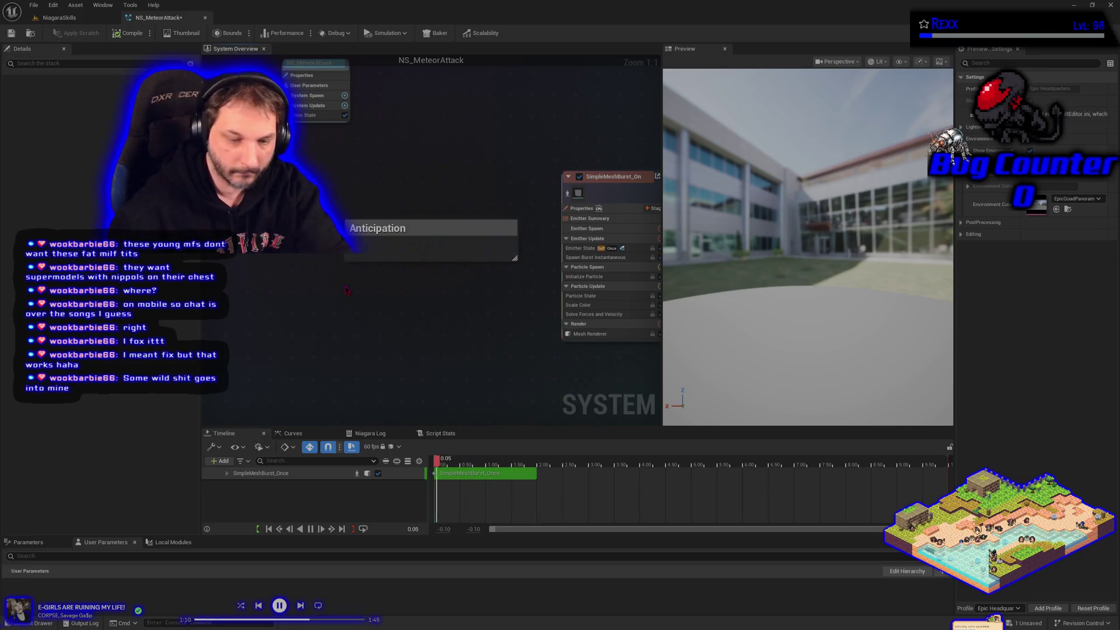
type("cClimax")
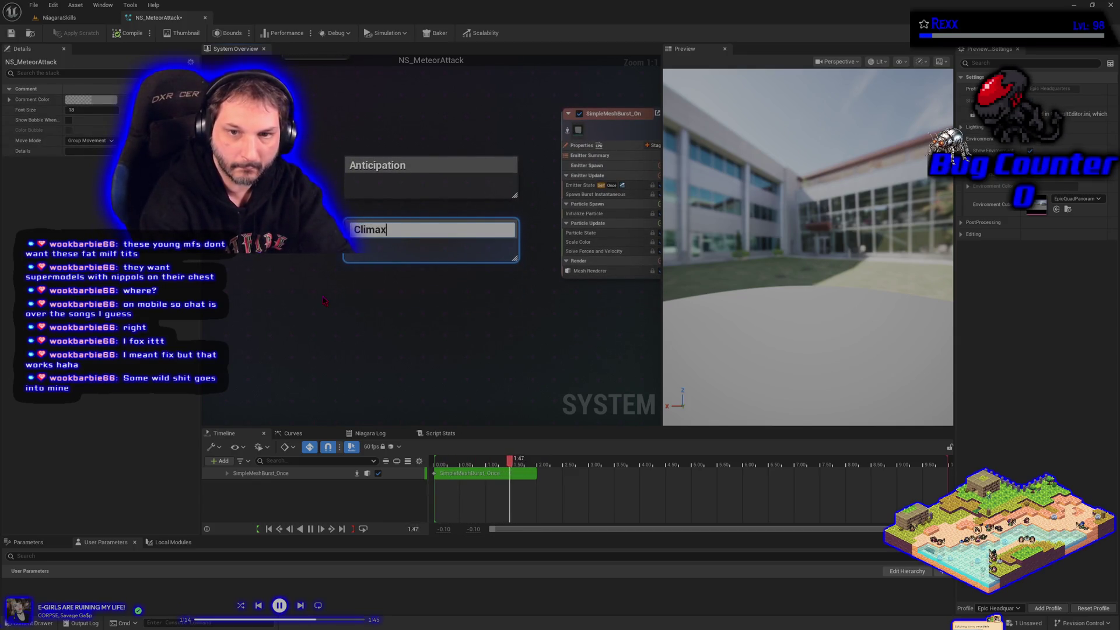
key("Return")
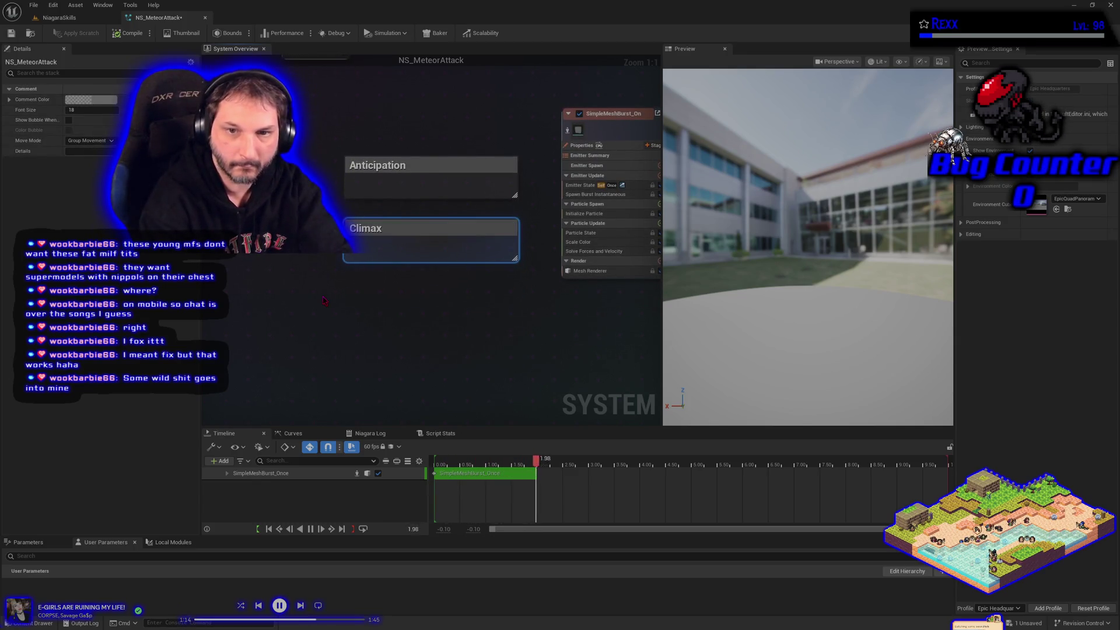
- Add a Dissapation comment box and line it up under Climax
left_click(370, 316)
right_click(378, 292)
left_click(348, 289)
type("c")
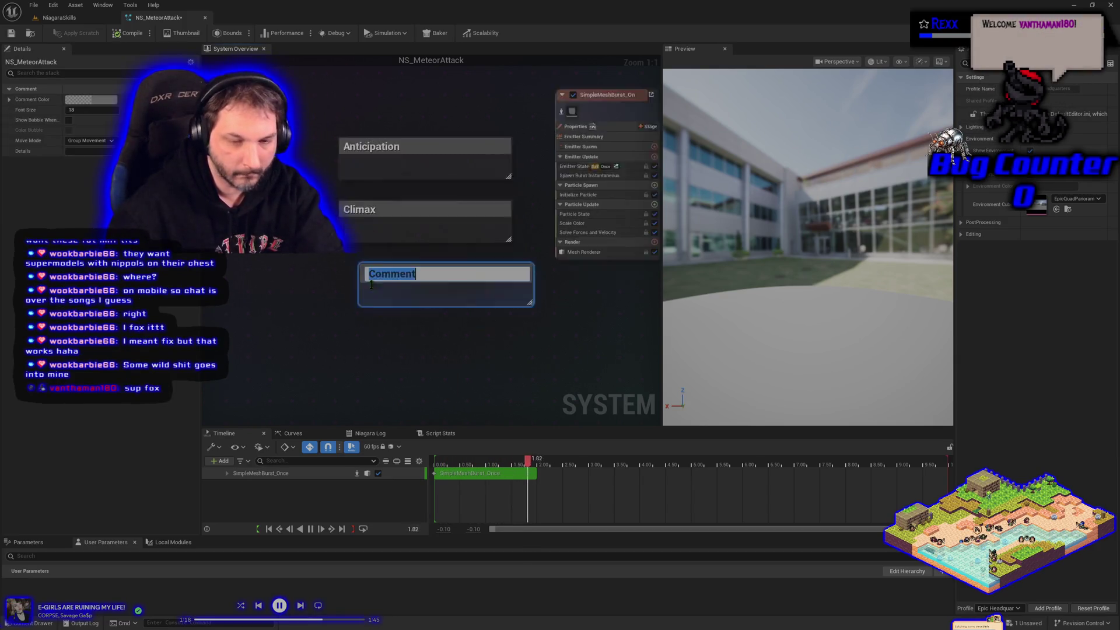
type("Di")
type("pa")
key("Left")
key("Left")
key("Left")
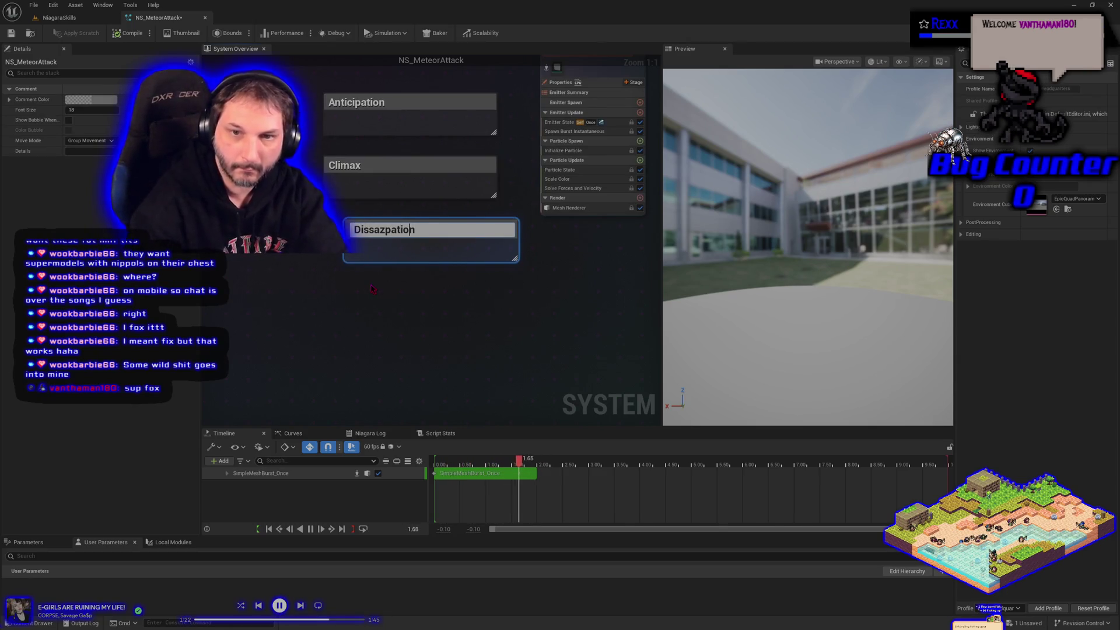
key("BackSpace")
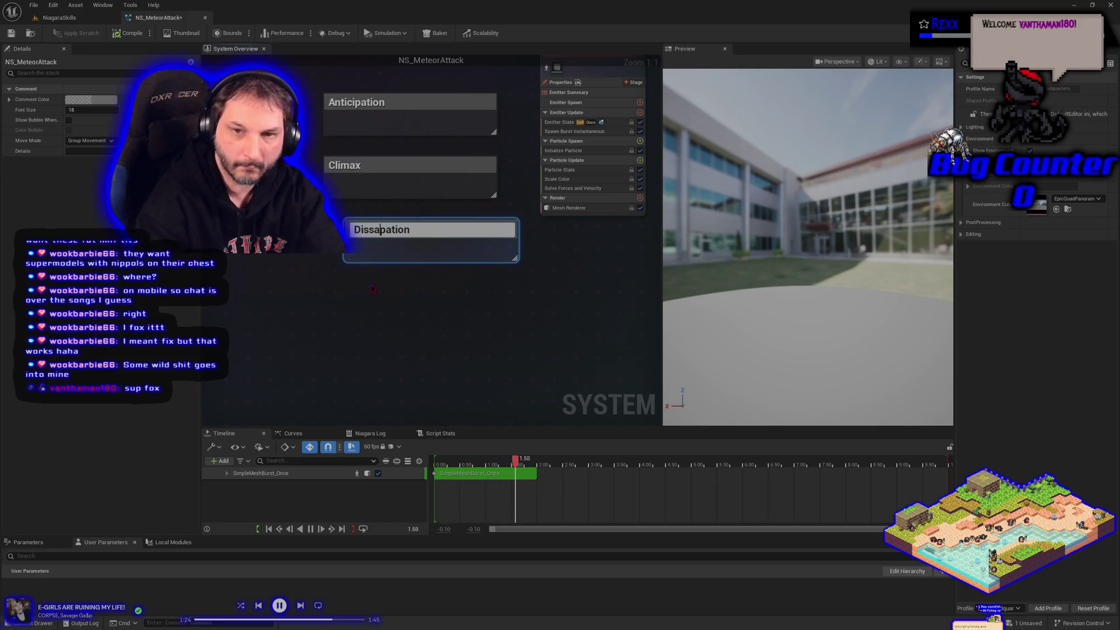
key("Return")
left_click_drag(426, 233, 405, 235)
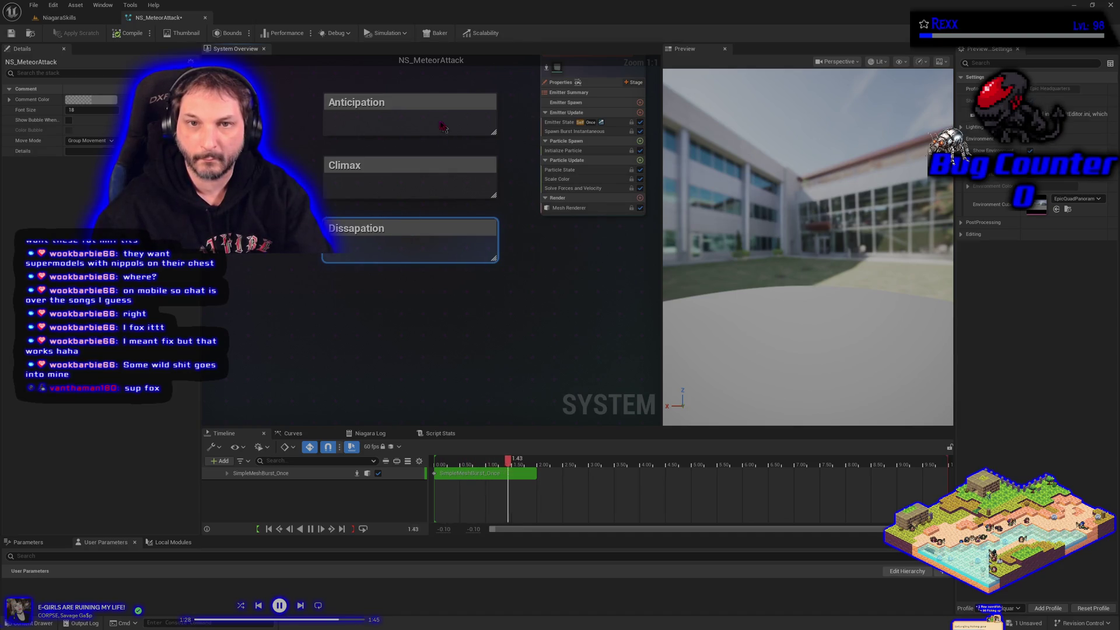
left_click(431, 104)
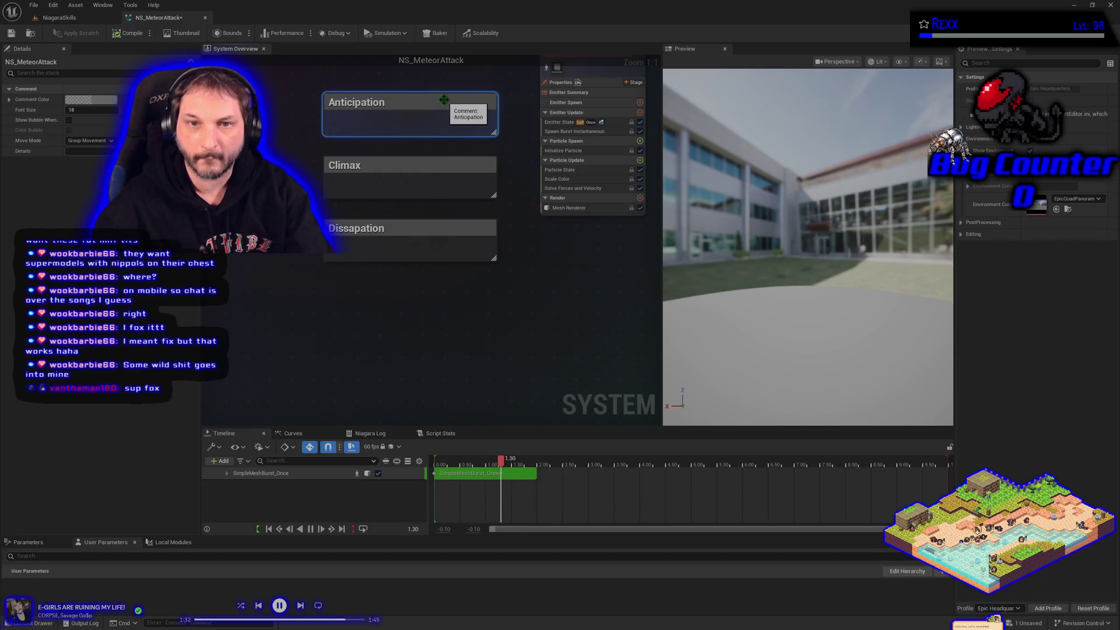
- Colour the Anticipation comment teal and the Climax comment magenta
left_click(102, 101)
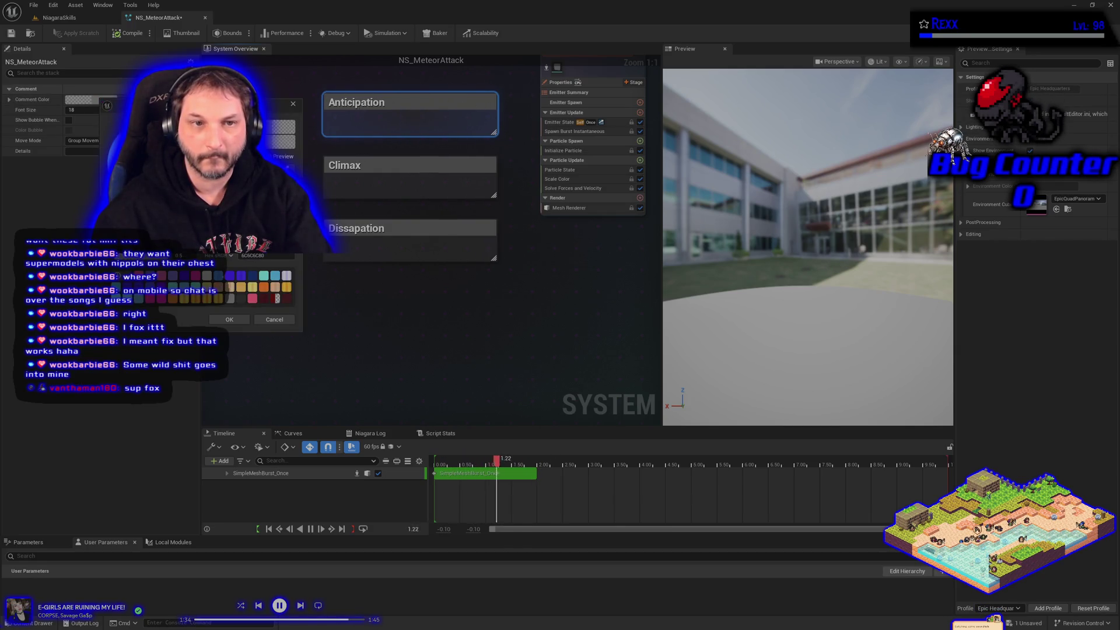
left_click(114, 143)
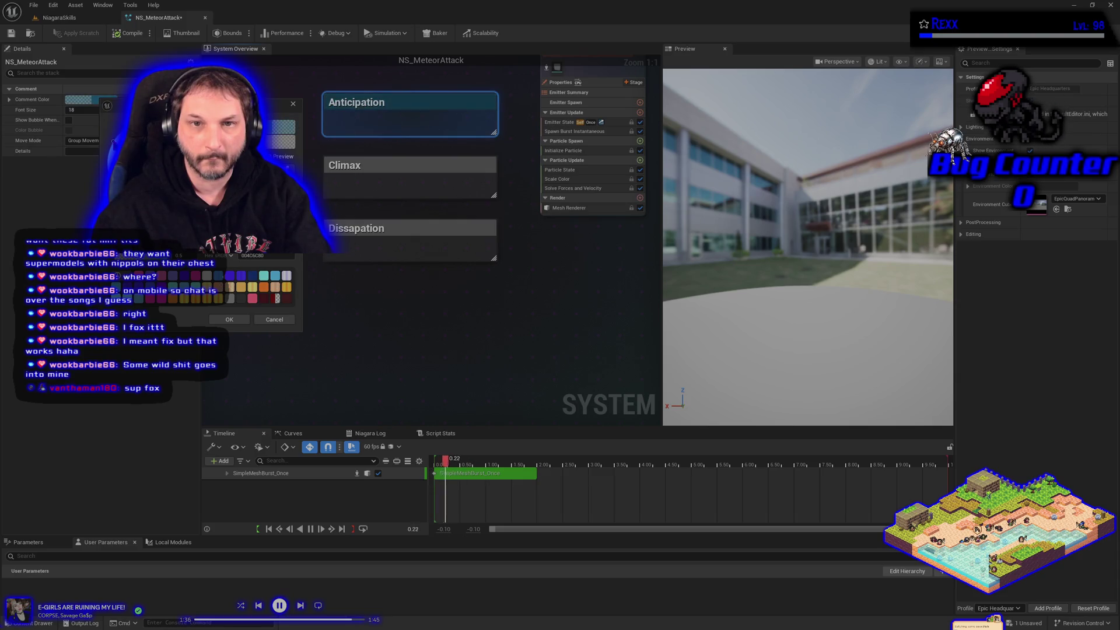
left_click(229, 319)
left_click(379, 170)
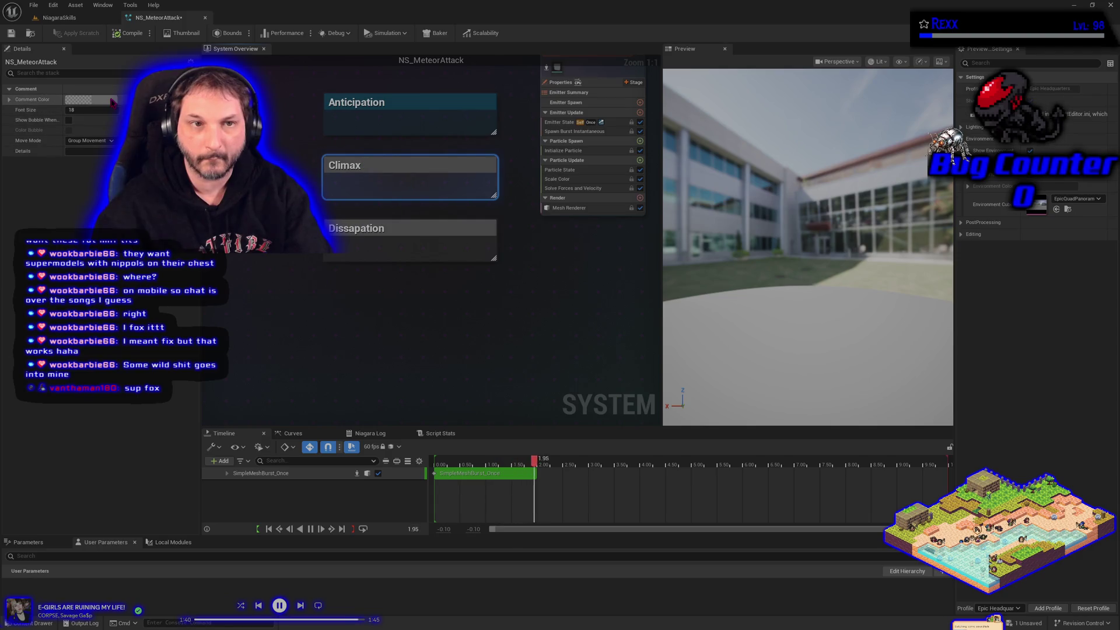
left_click(90, 99)
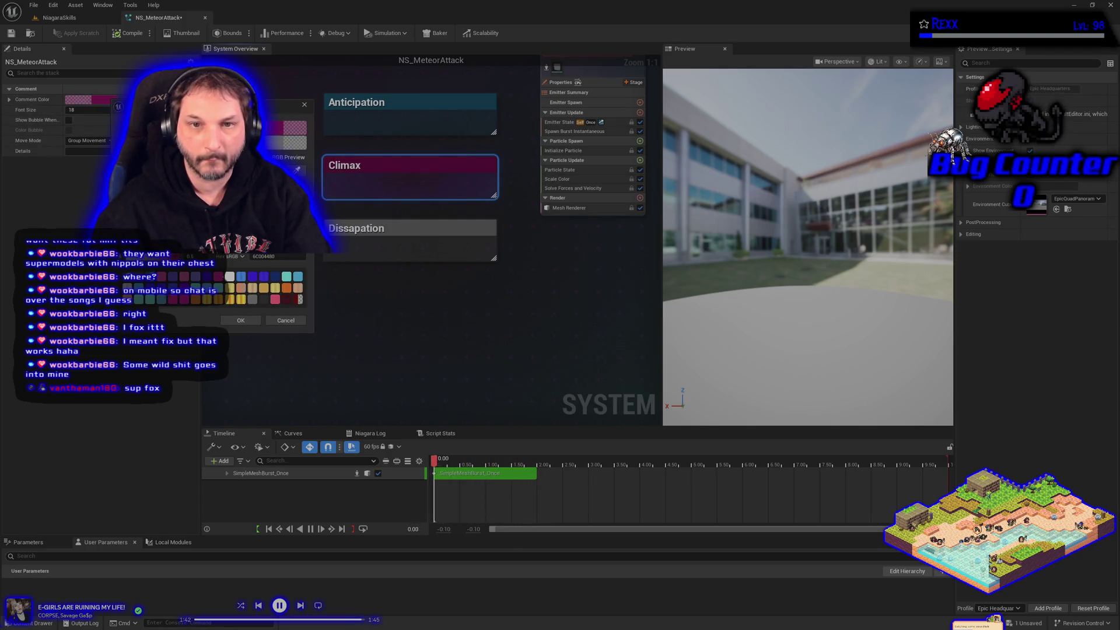
left_click(241, 320)
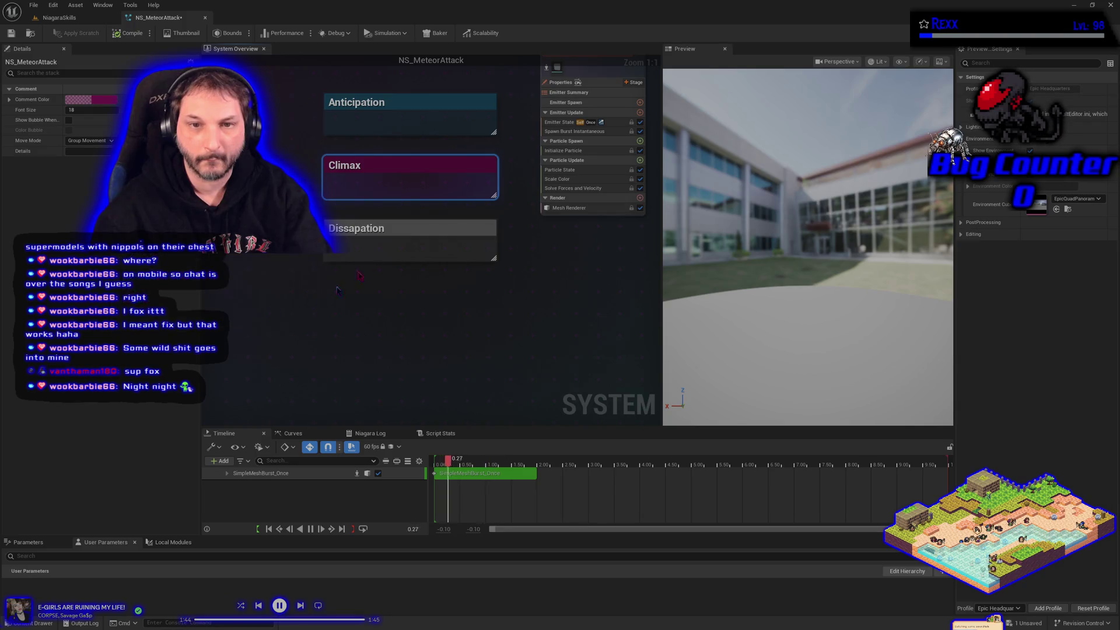
- Colour the Dissapation comment olive and save NS_MeteorAttack
left_click(384, 233)
left_click(91, 99)
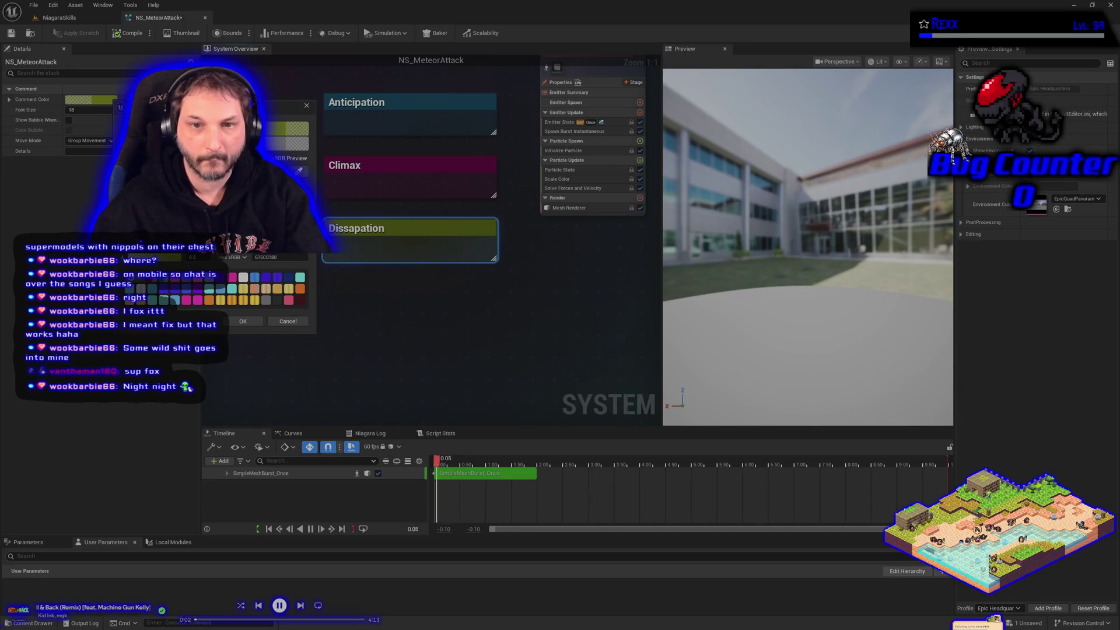
left_click(243, 321)
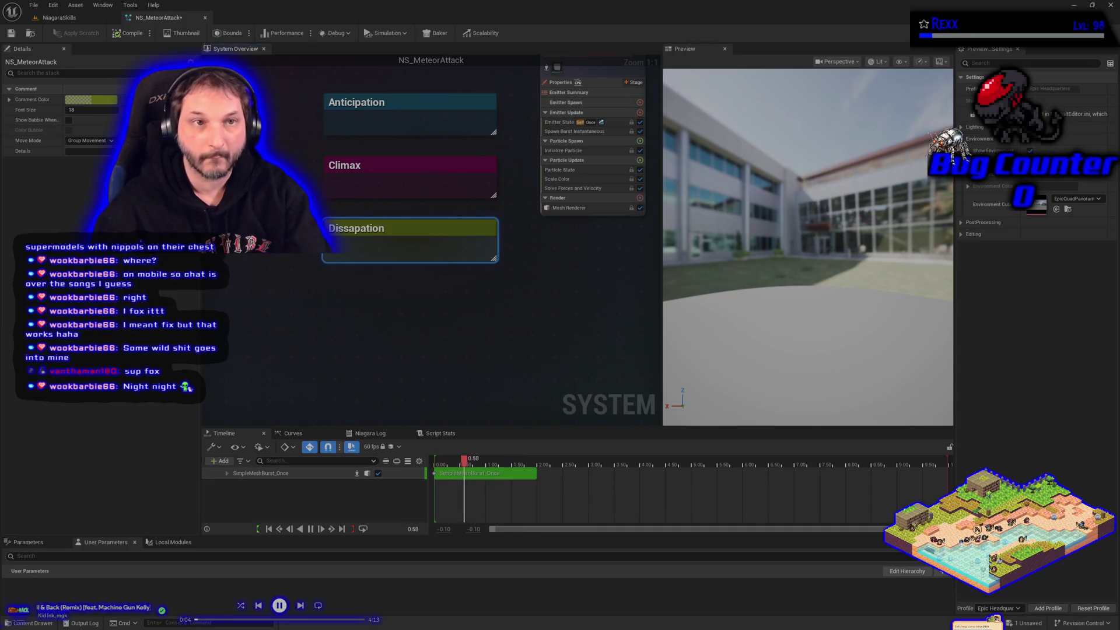
left_click(306, 356)
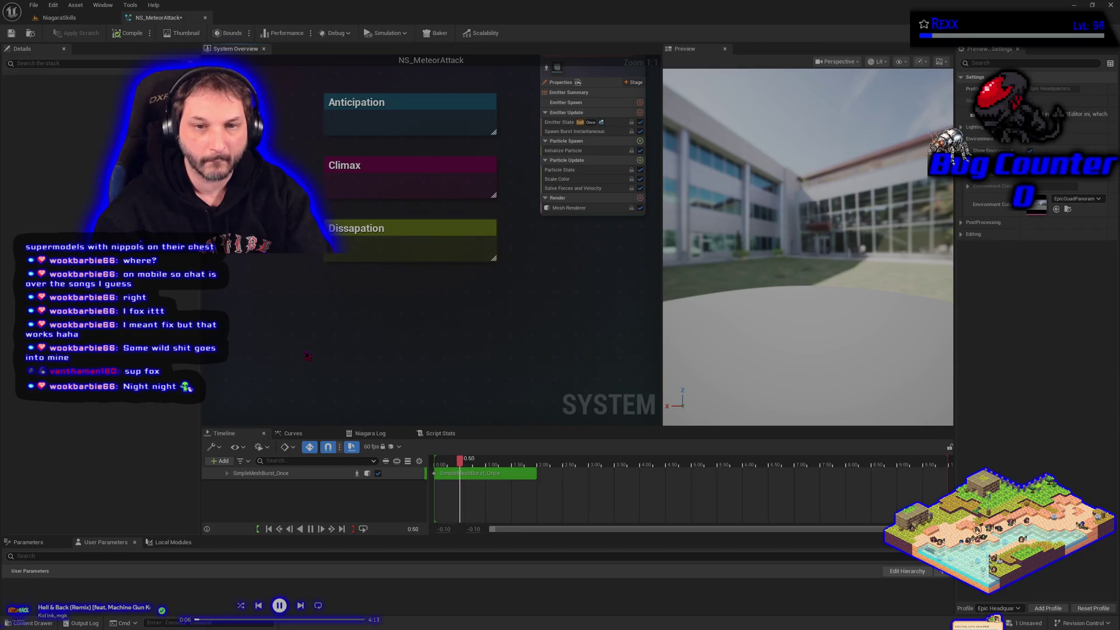
key("ctrl+s")
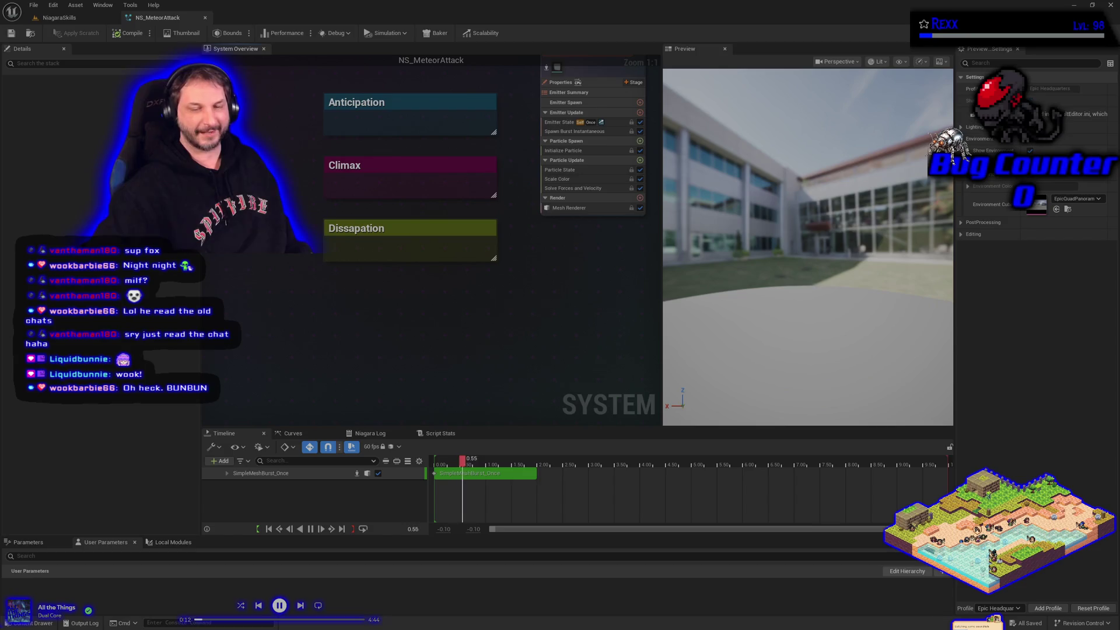
scroll(525, 340, "down", 2)
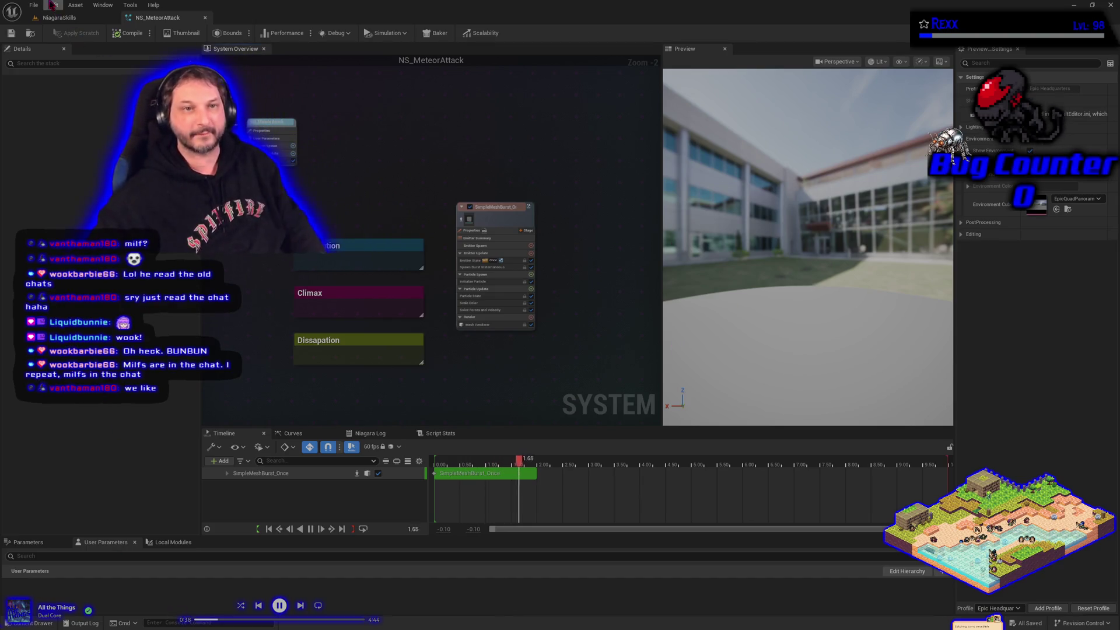
left_click(59, 18)
- Fly the viewport camera to frame the Grace and Butterflies stages, then start a Play-in-Editor session
key("a")
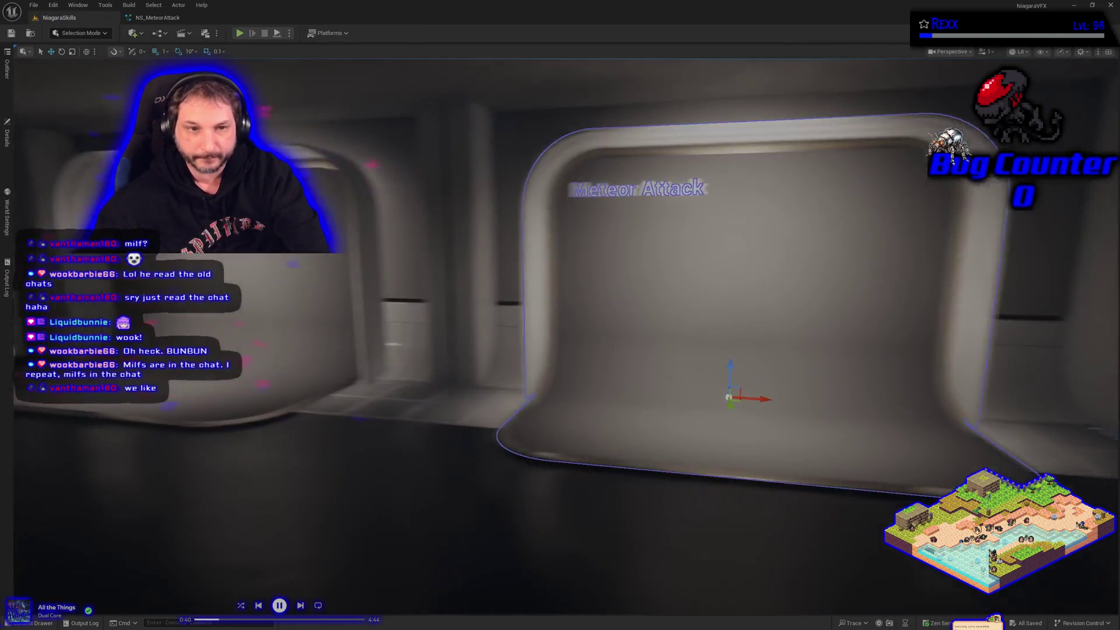
key("s")
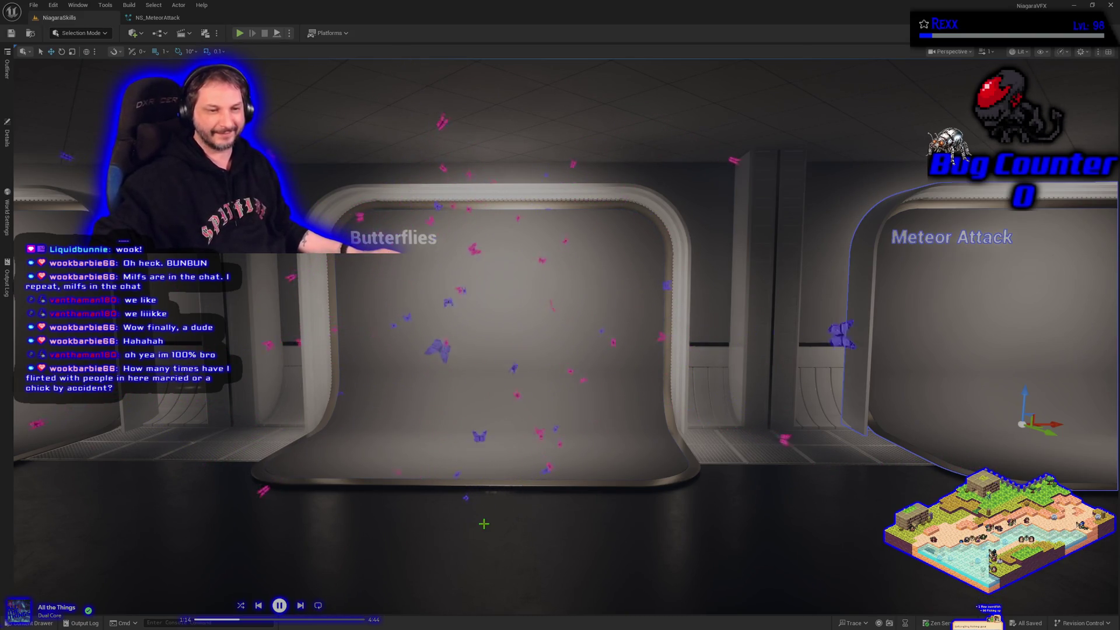
key("d")
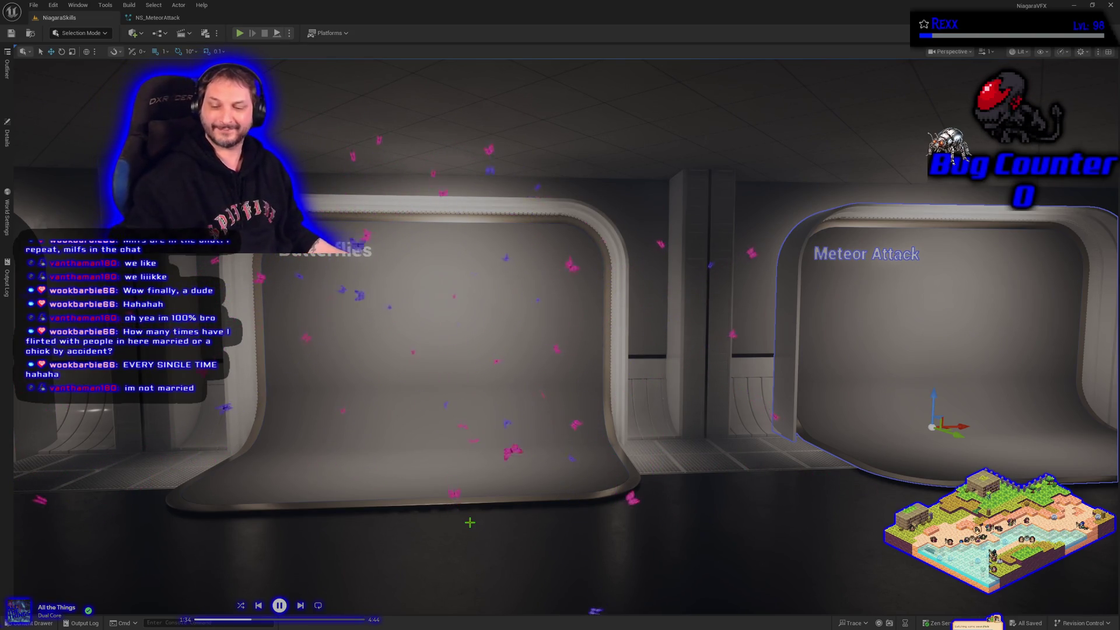
key("a")
key("a")
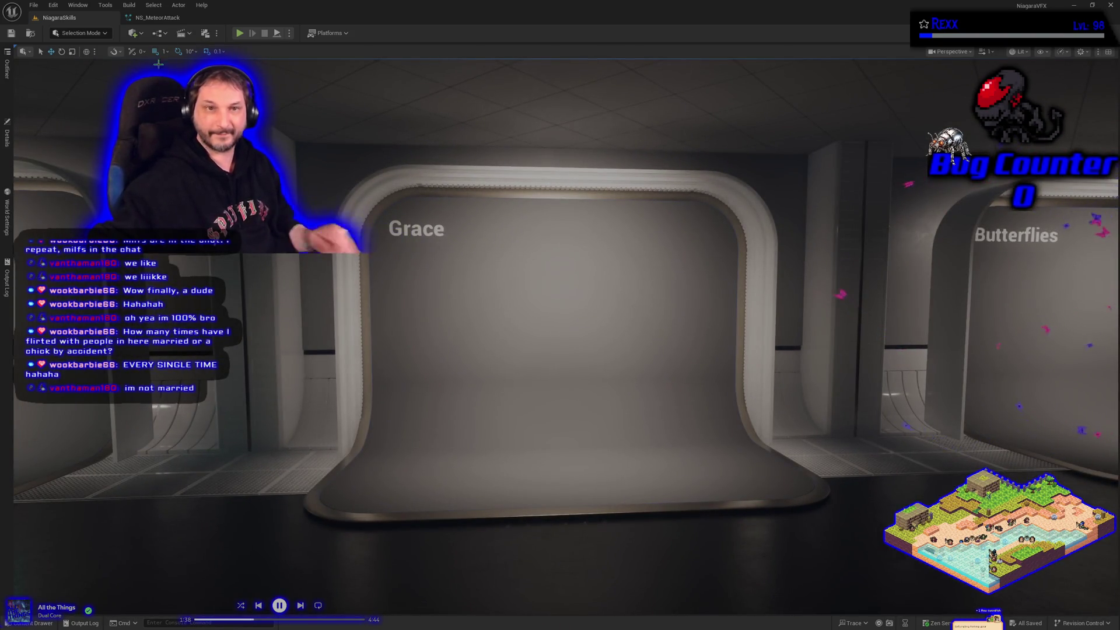
key("alt+p")
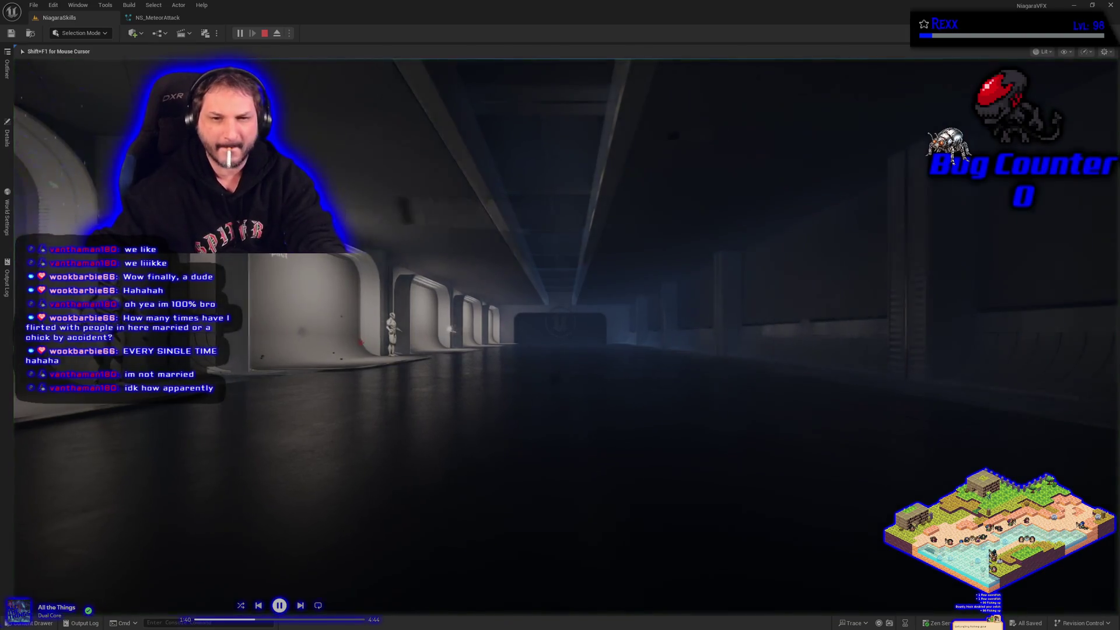
- Play-test by flying past the Portal, Hit Impact, Grace and Butterflies effects, then stop playing
key("w")
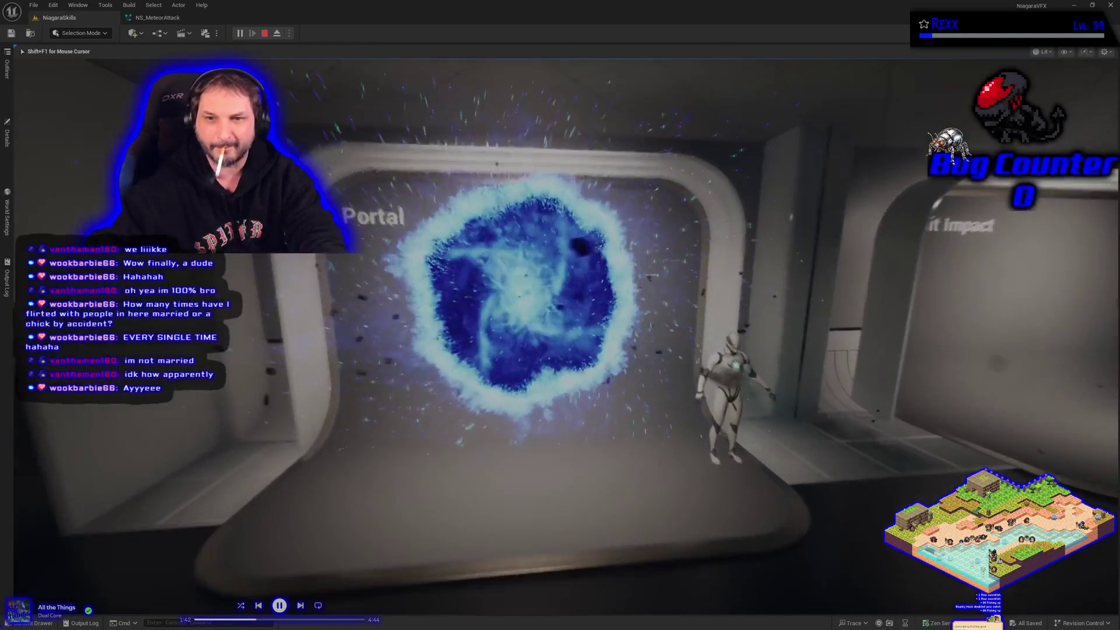
key("d")
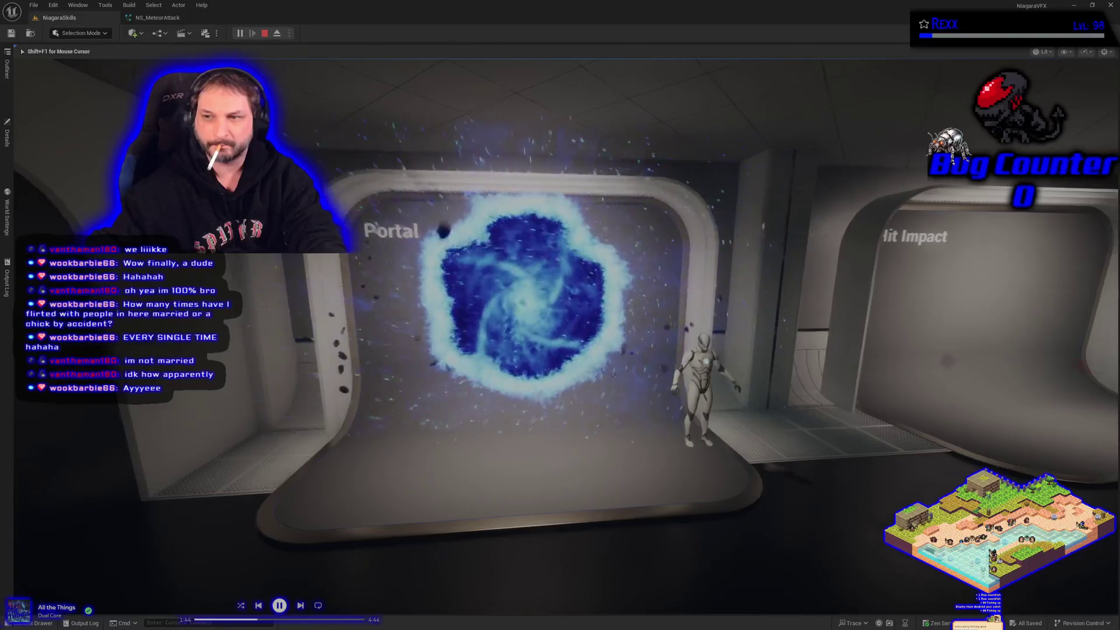
key("s")
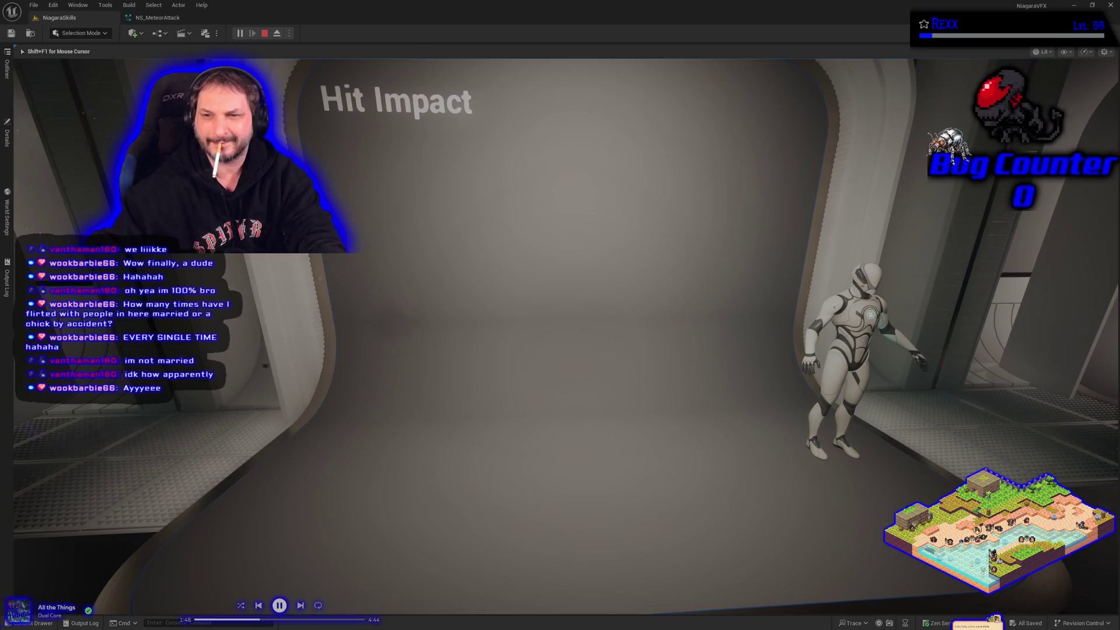
key("d")
key("d")
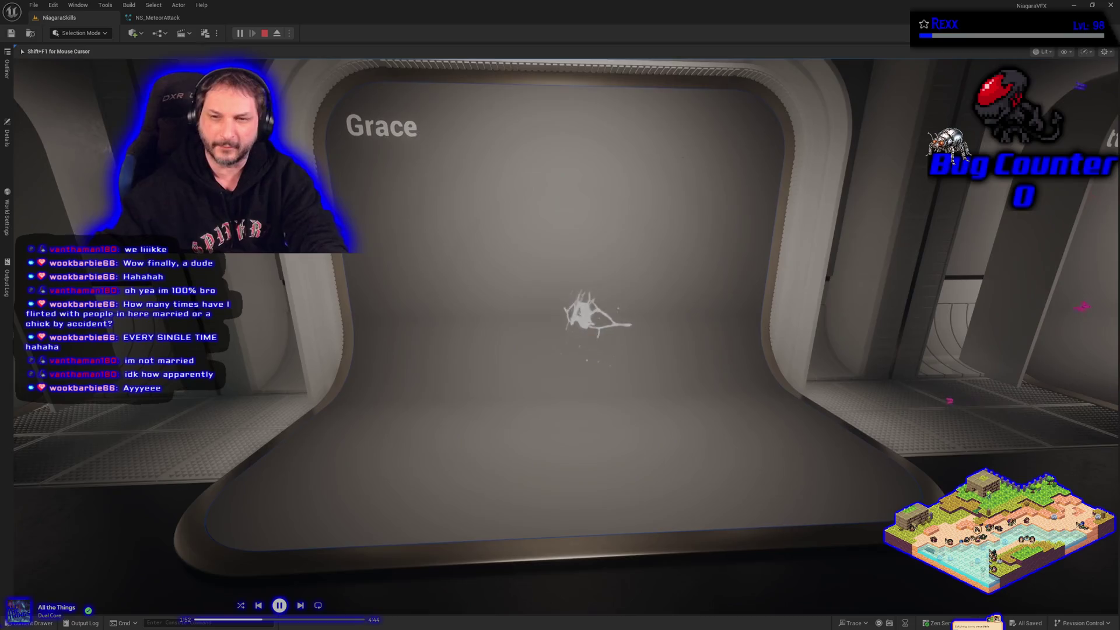
key("a")
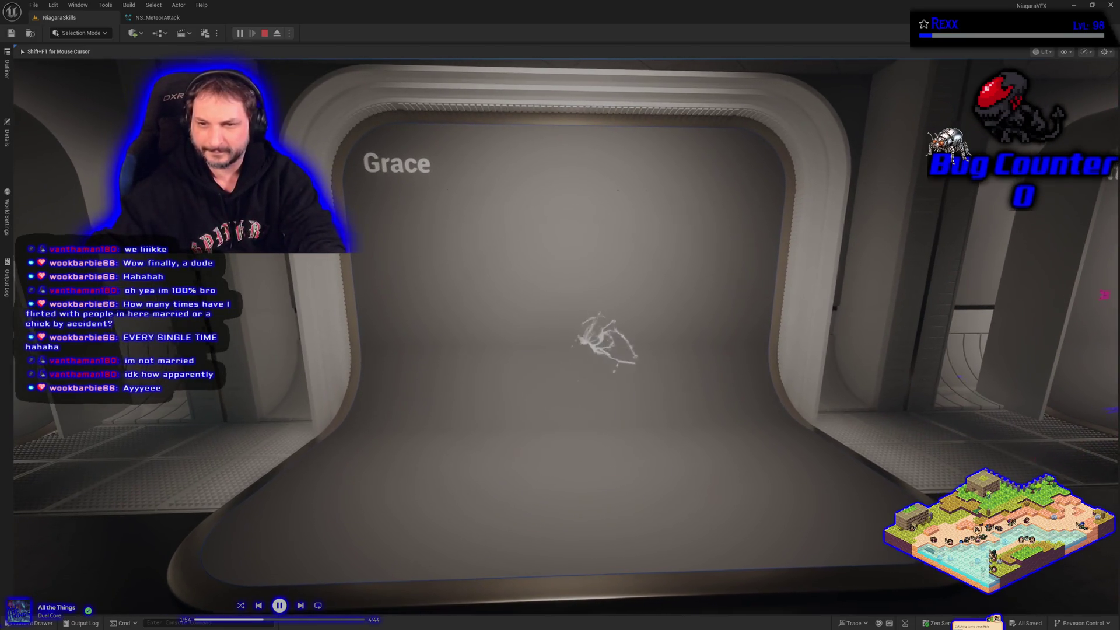
key("d")
key("d")
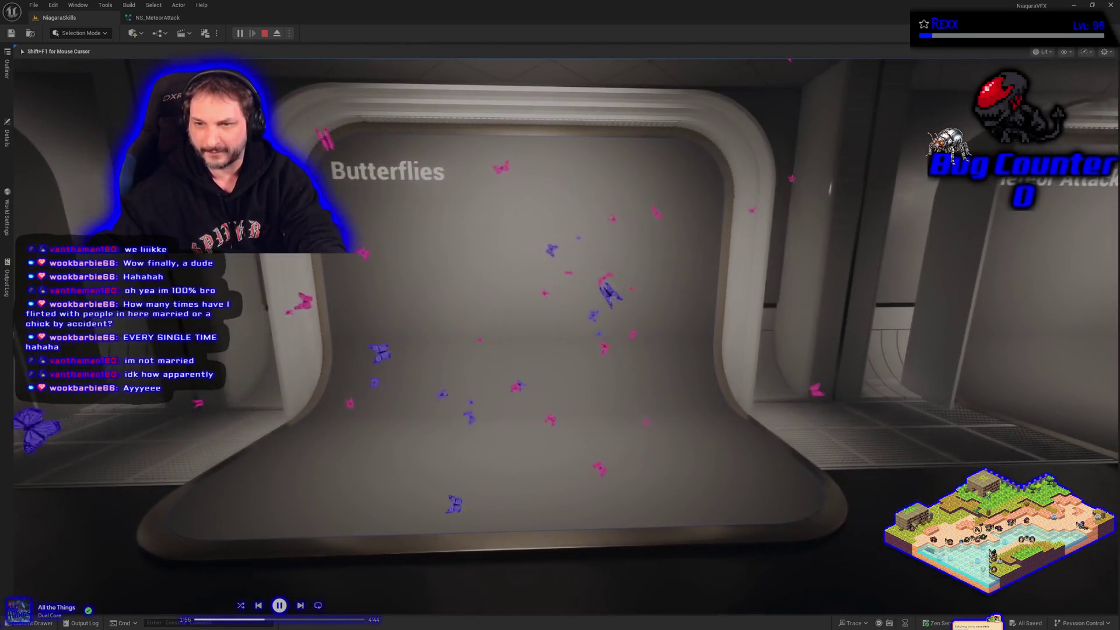
key("s")
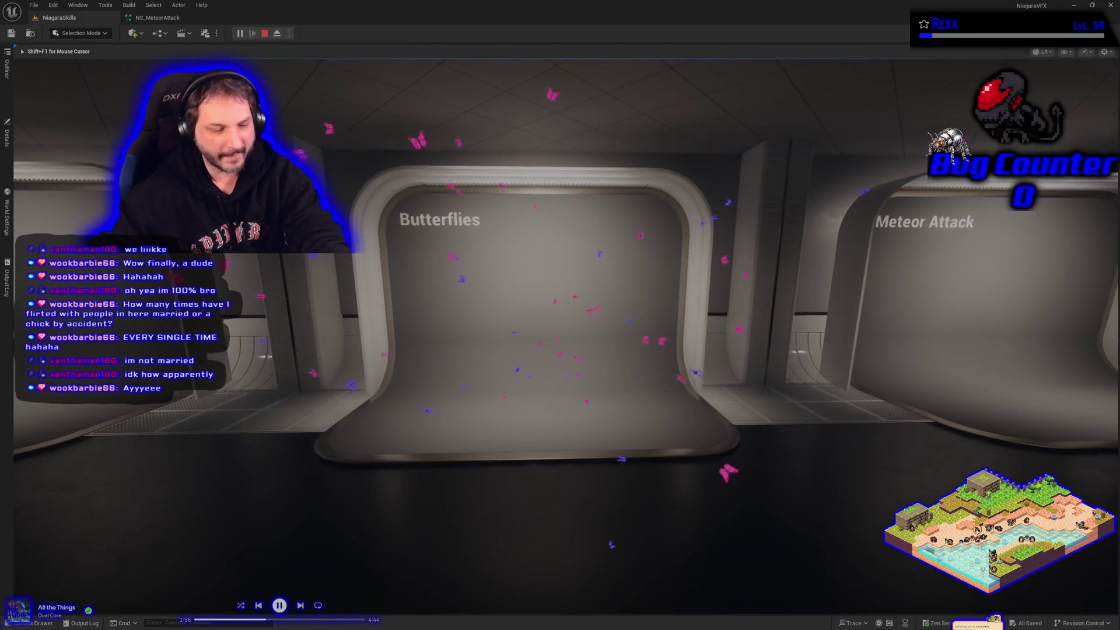
key("Escape")
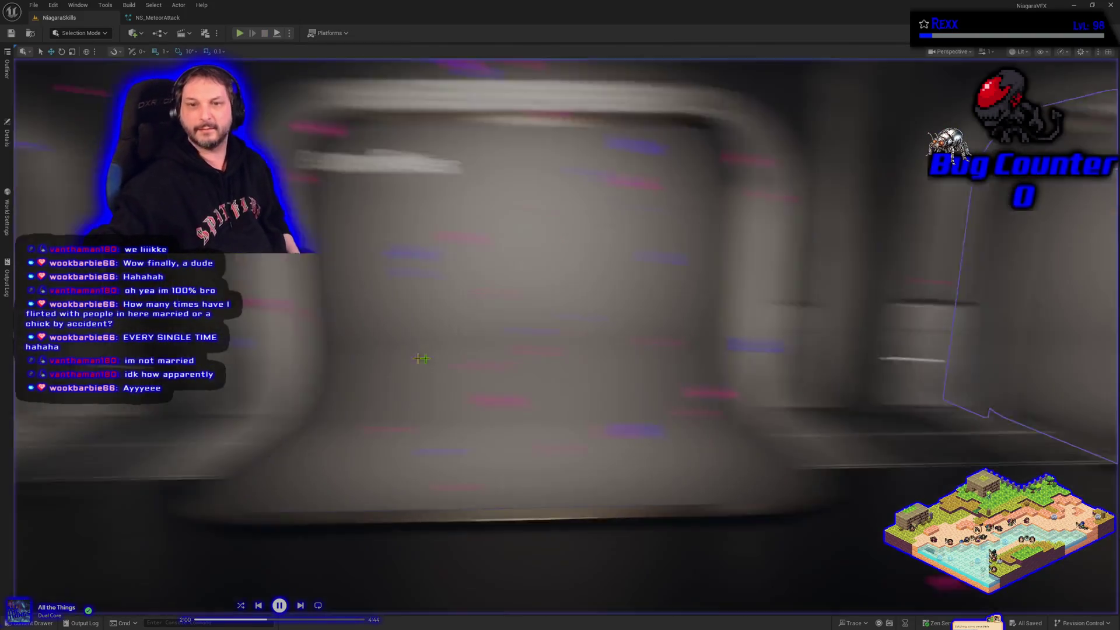
- Move the editor camera to face the empty Meteor Attack stage head-on
key("d")
key("s")
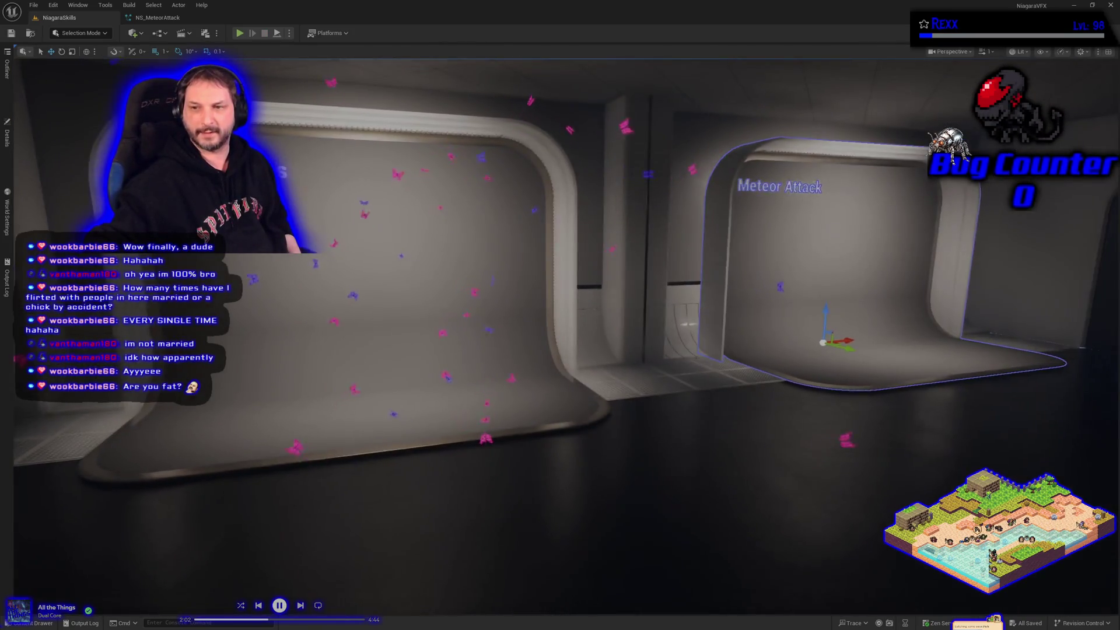
key("a")
key("d")
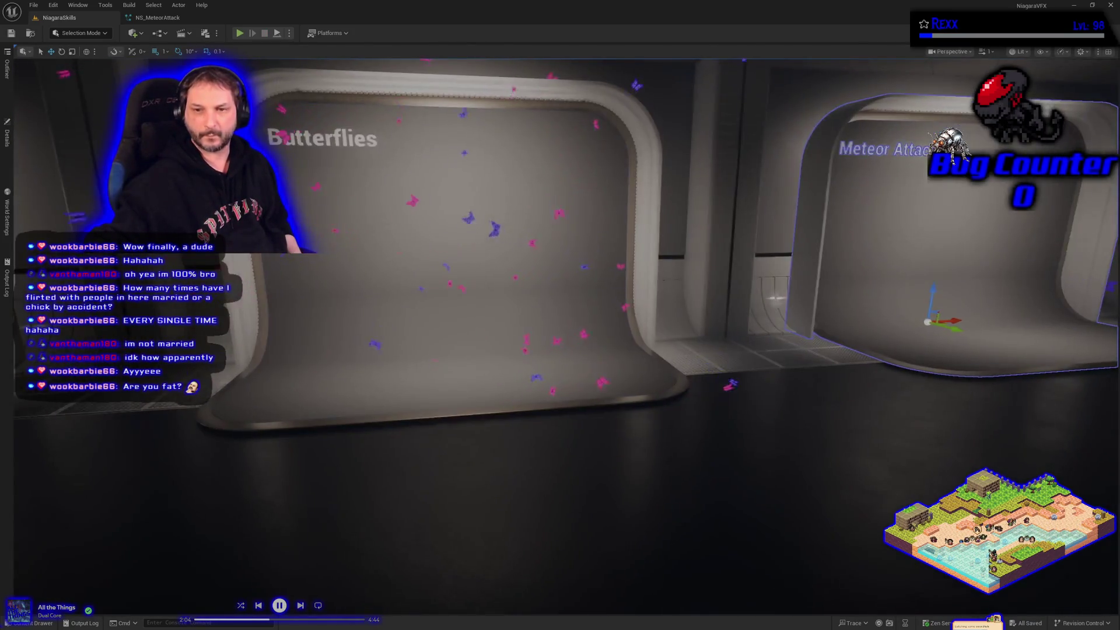
key("w")
key("a")
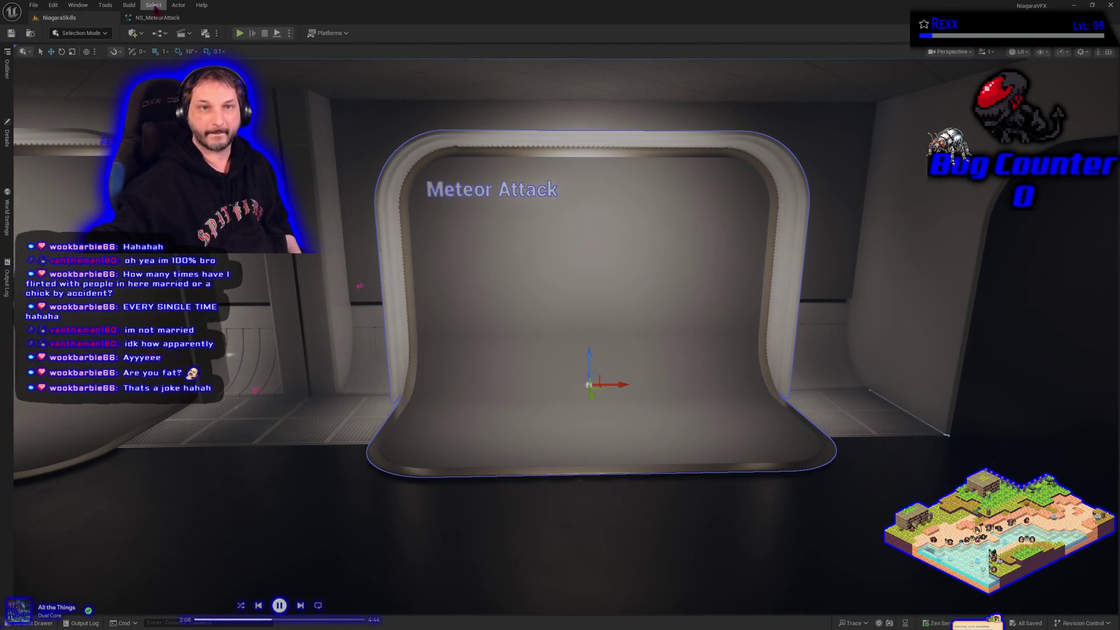
- Switch to NS_MeteorAttack and zoom and pan the overview to its Anticipation, Climax and Dissapation comments
left_click(158, 17)
scroll(344, 393, "up", 2)
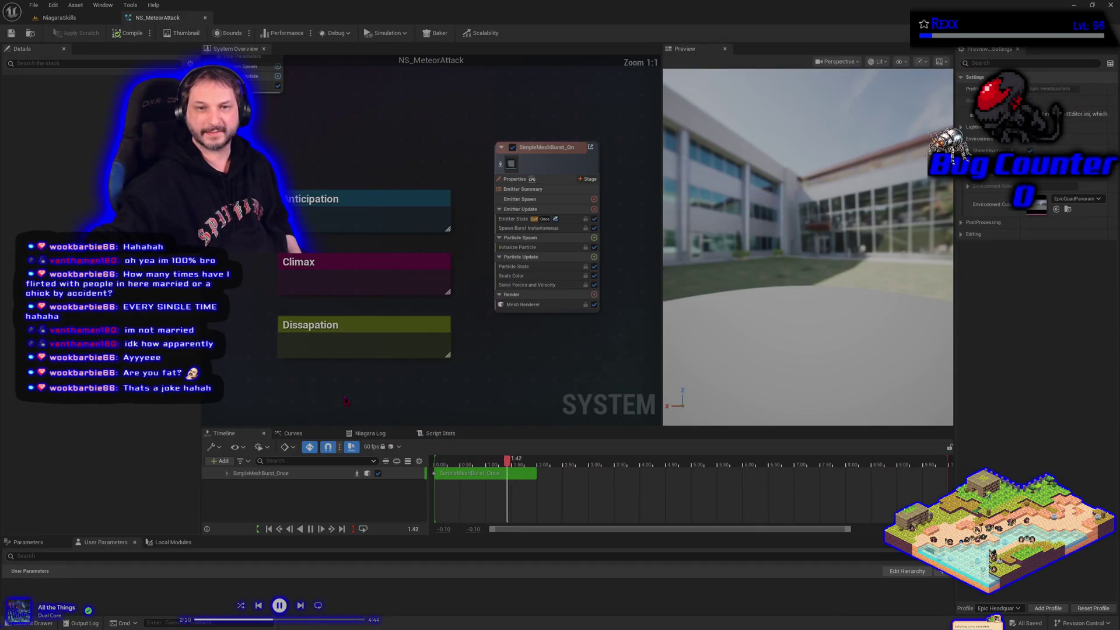
left_click_drag(345, 399, 344, 376)
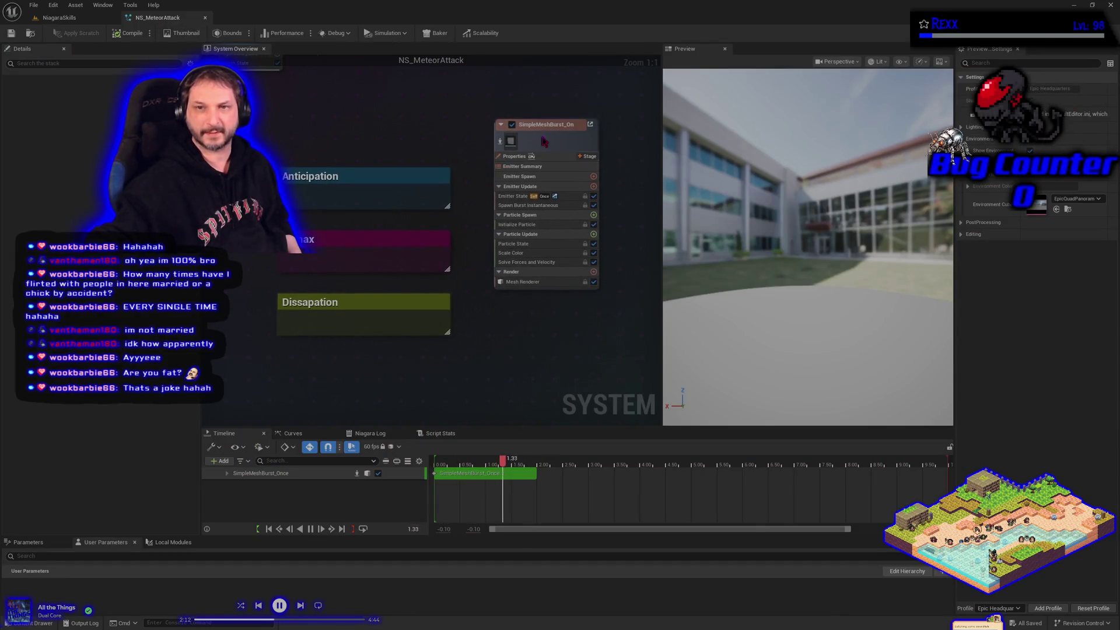
scroll(422, 353, "down", 4)
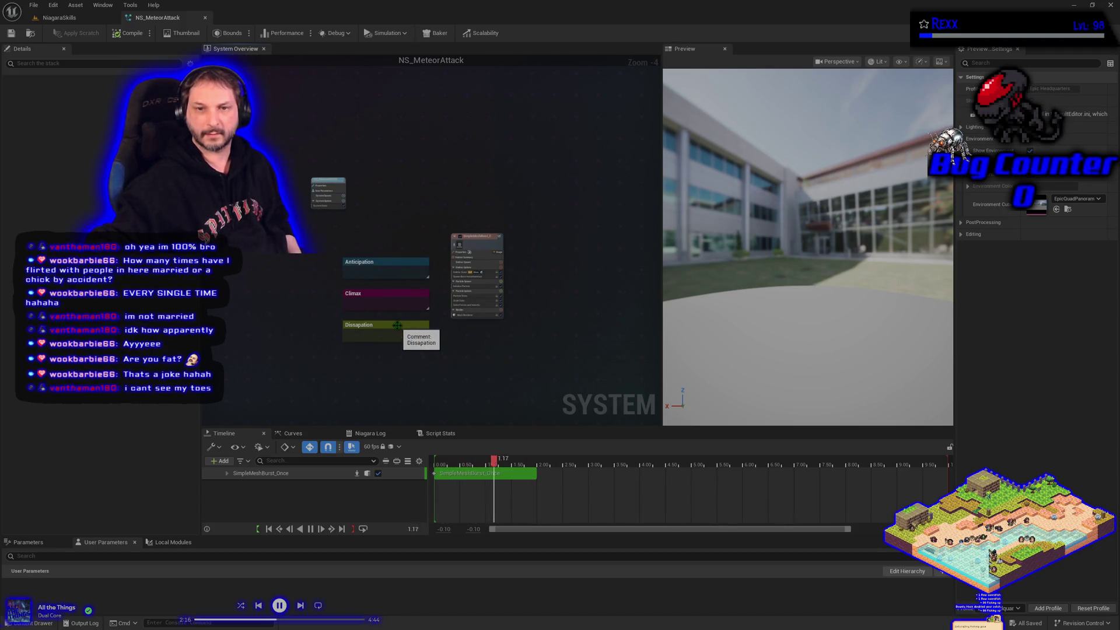
scroll(382, 315, "up", 4)
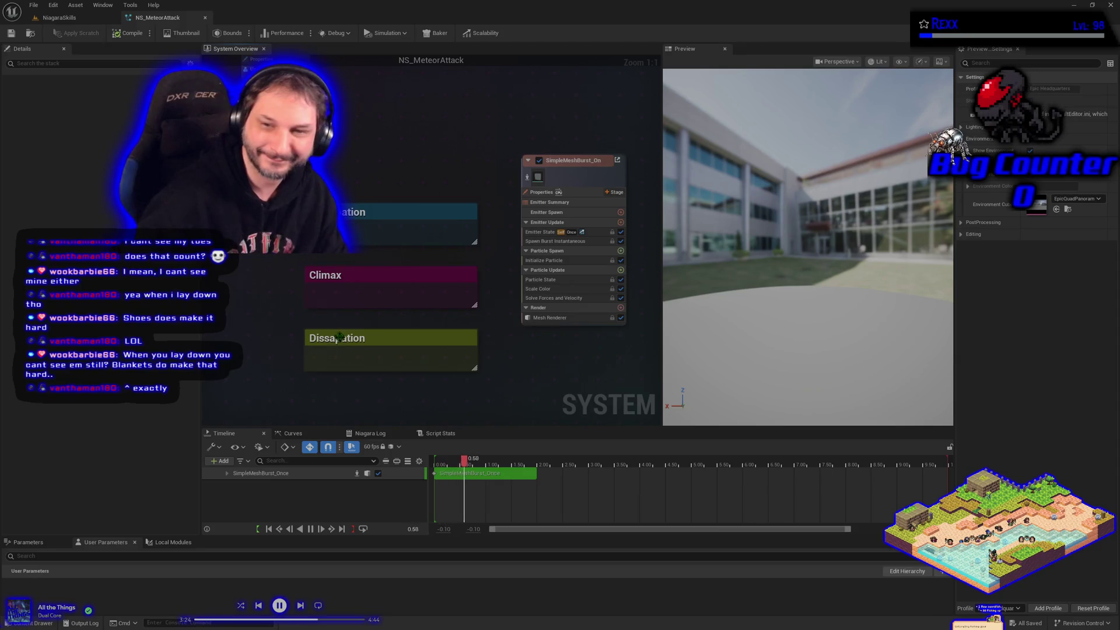
scroll(315, 280, "down", 4)
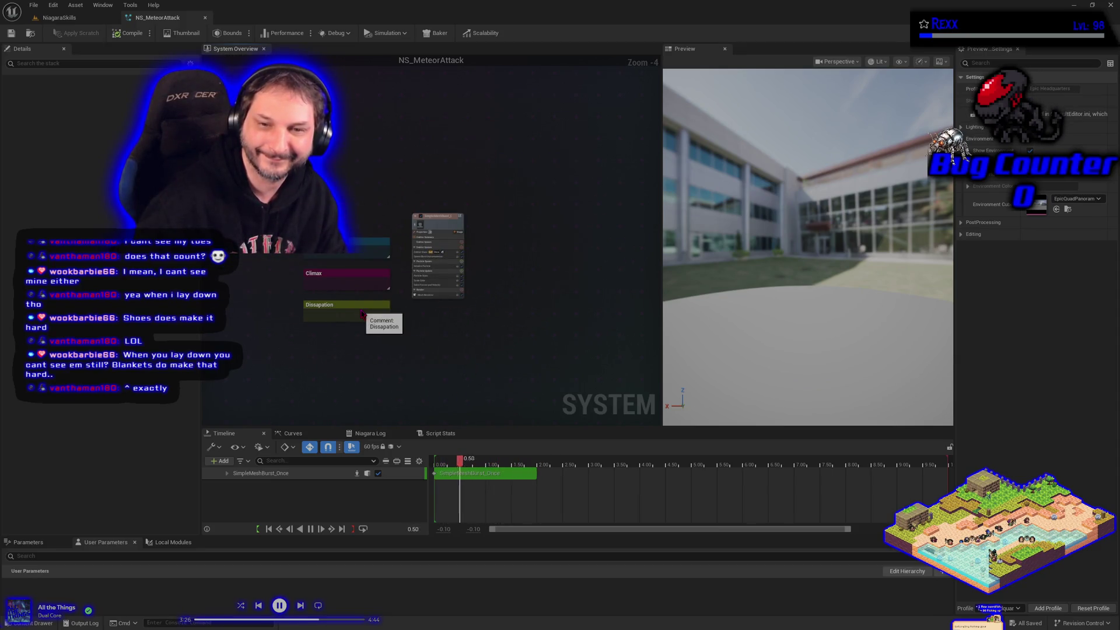
- Move the Dissapation and Climax comments down and enlarge the teal comment around the SimpleMeshBurst_Once emitter
left_click_drag(360, 305, 353, 404)
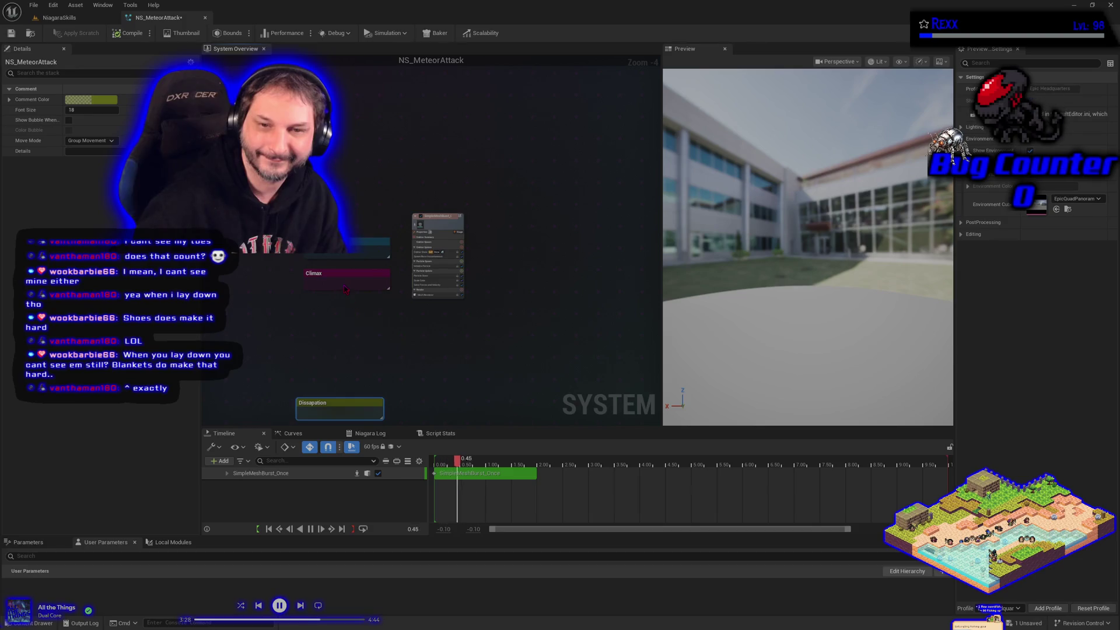
mouse_move(343, 274)
left_mouse_down()
mouse_move(320, 377)
mouse_move(330, 374)
left_mouse_up()
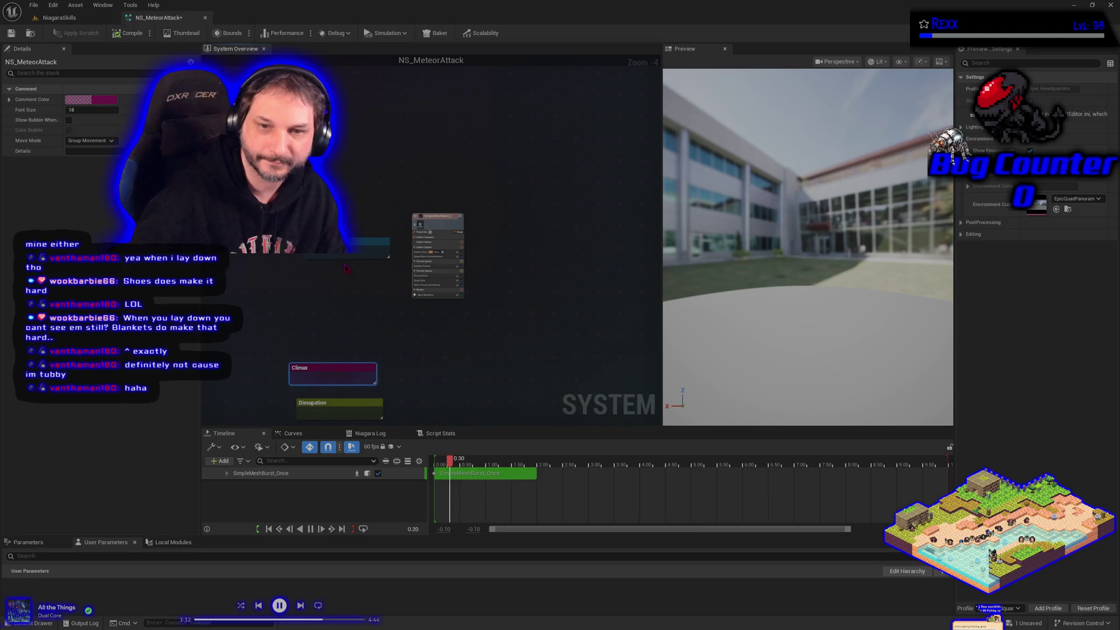
left_click_drag(347, 258, 344, 312)
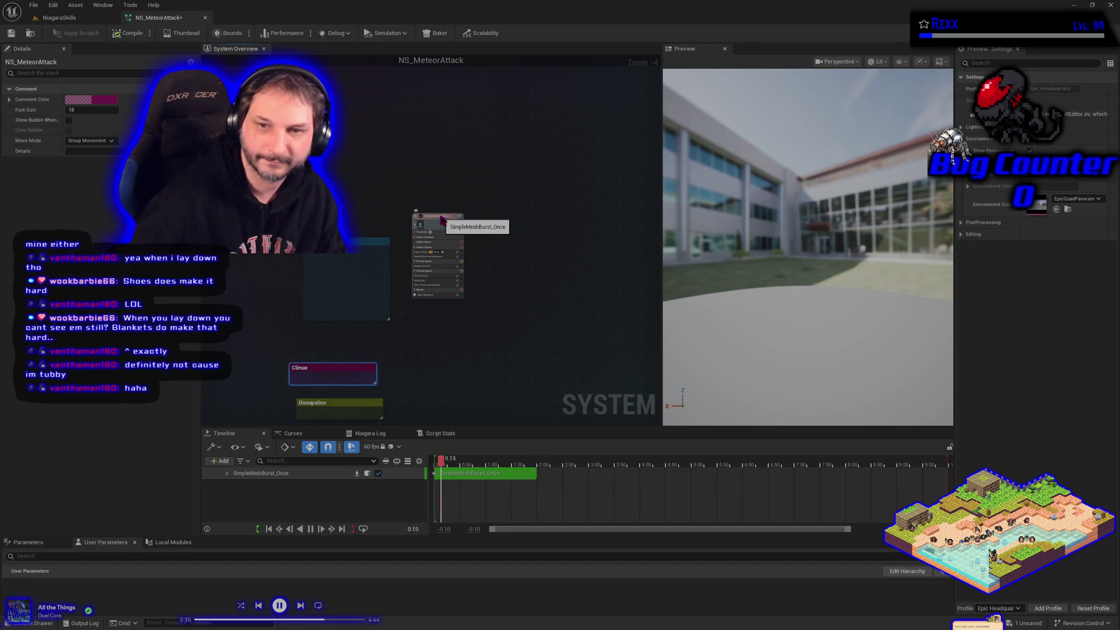
left_click_drag(442, 219, 435, 243)
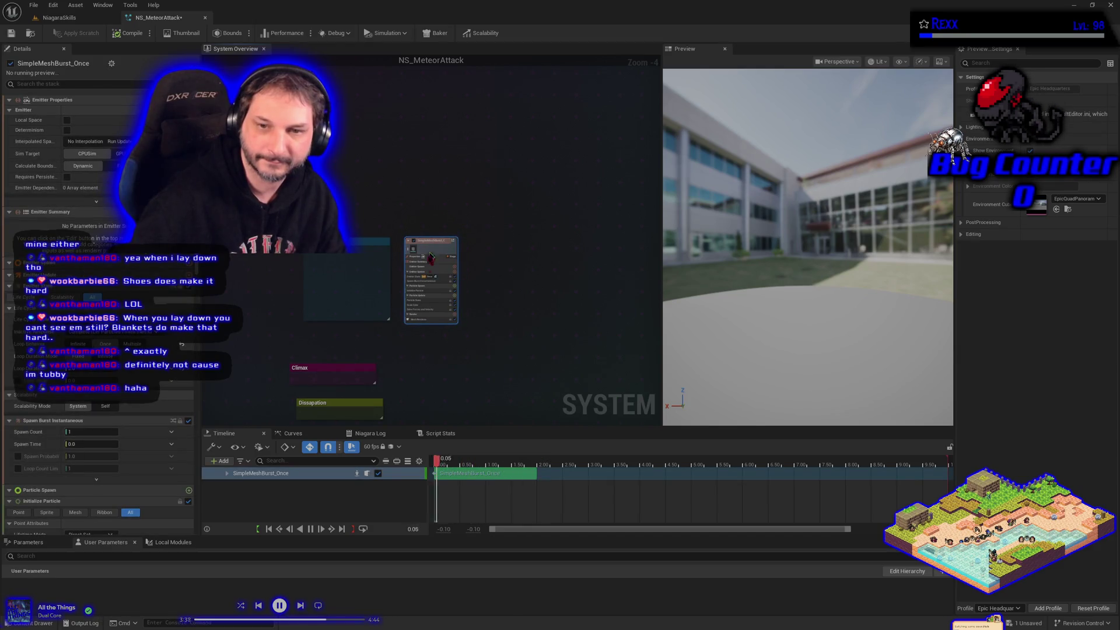
scroll(407, 306, "up", 3)
left_click_drag(327, 330, 327, 371)
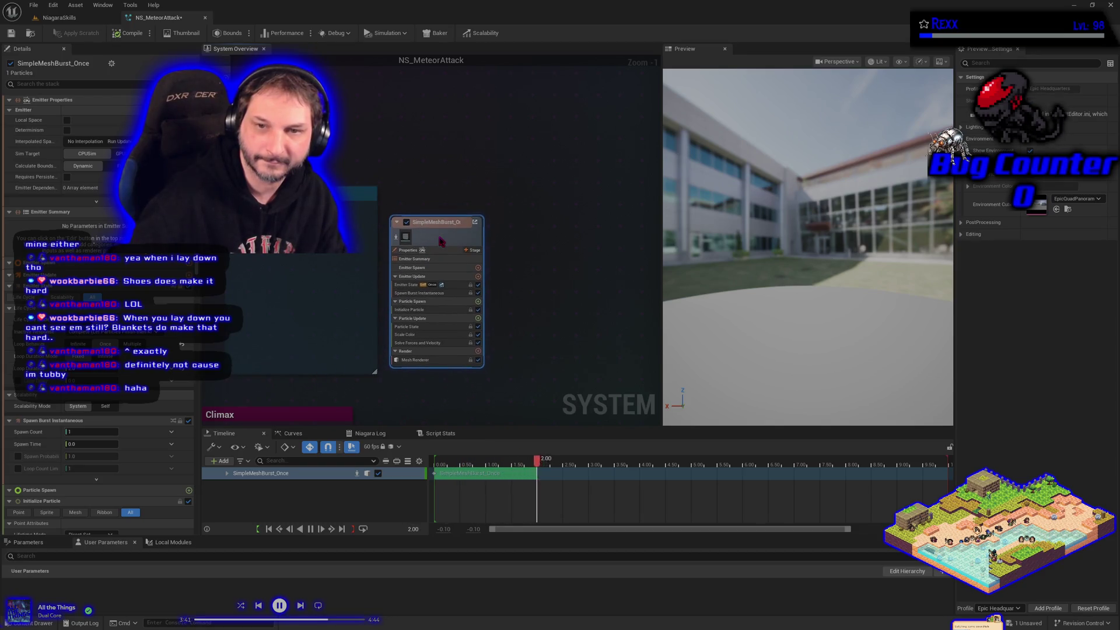
left_click_drag(555, 281, 558, 145)
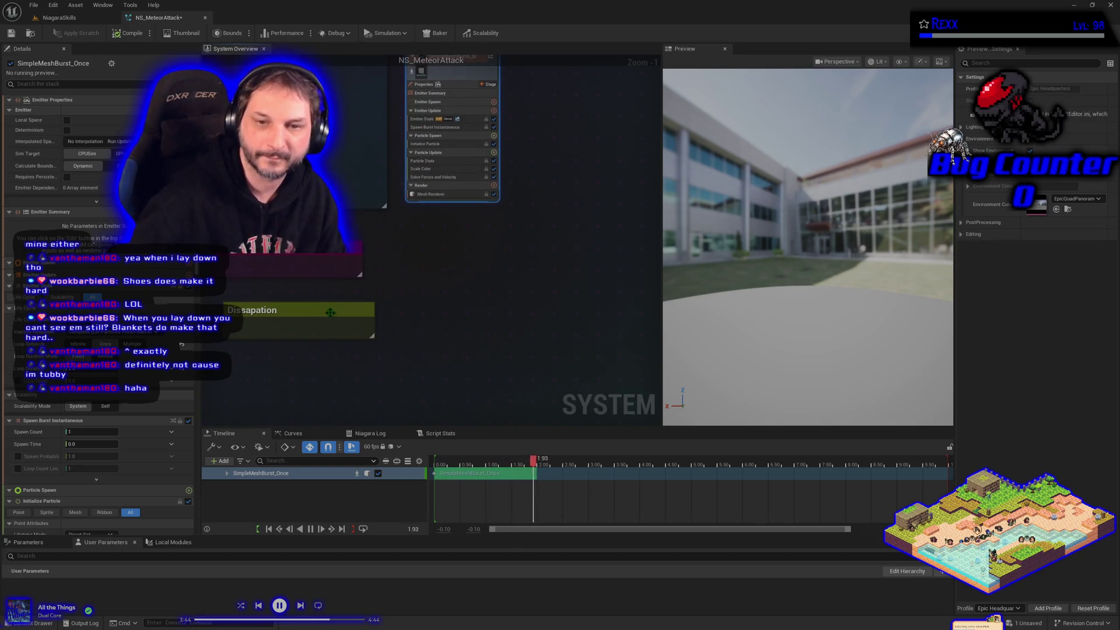
- Delete and restore the Dissapation comment, then place it below the lowered Climax comment
left_click(344, 324)
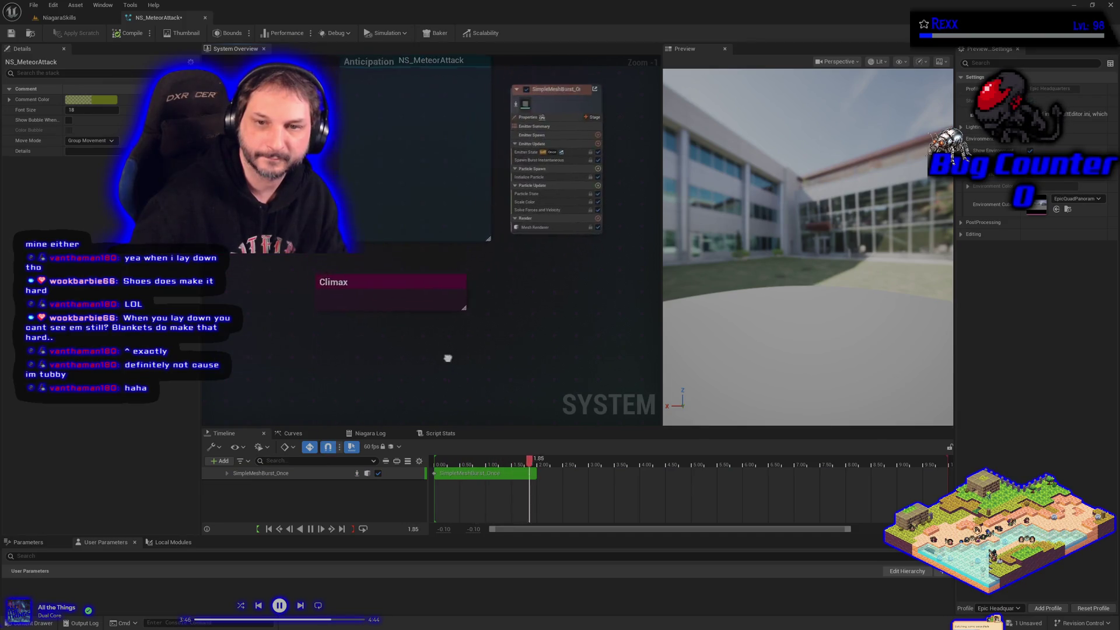
key("Delete")
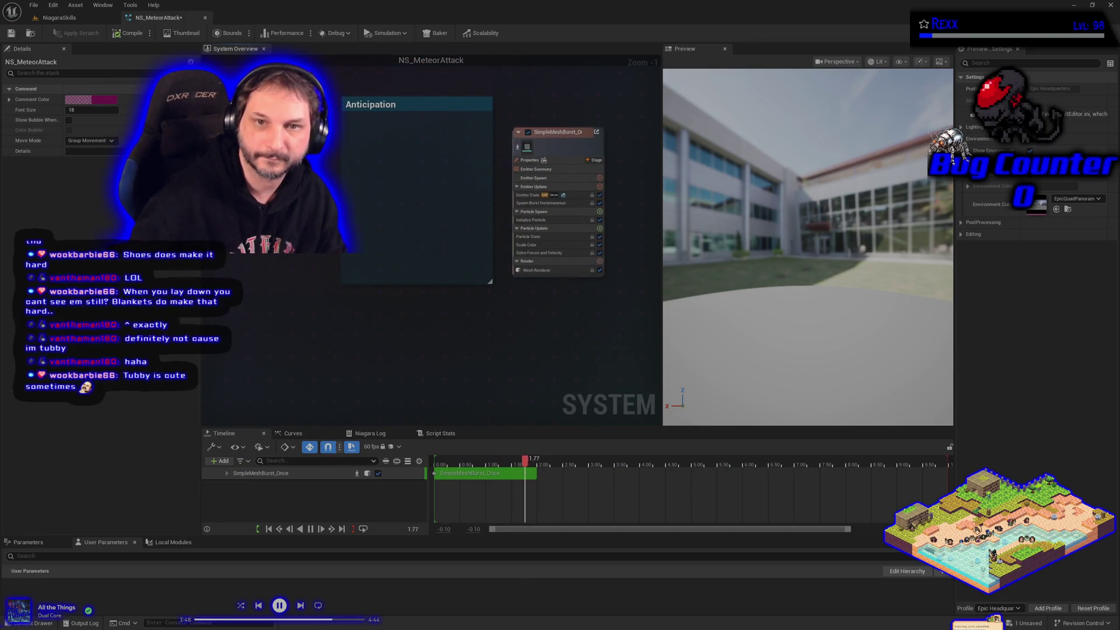
key("ctrl+z")
mouse_move(253, 113)
left_mouse_down()
mouse_move(395, 337)
mouse_move(419, 345)
left_mouse_up()
left_click_drag(528, 369, 535, 143)
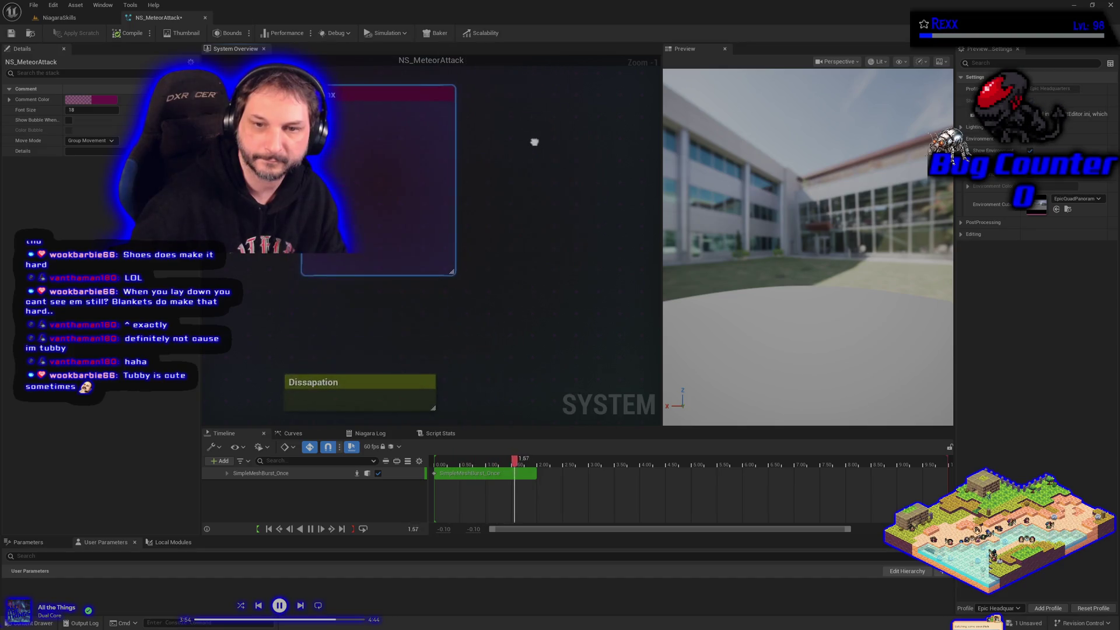
scroll(535, 143, "down", 2)
mouse_move(392, 330)
left_mouse_down()
mouse_move(575, 156)
mouse_move(548, 105)
mouse_move(529, 252)
left_mouse_up()
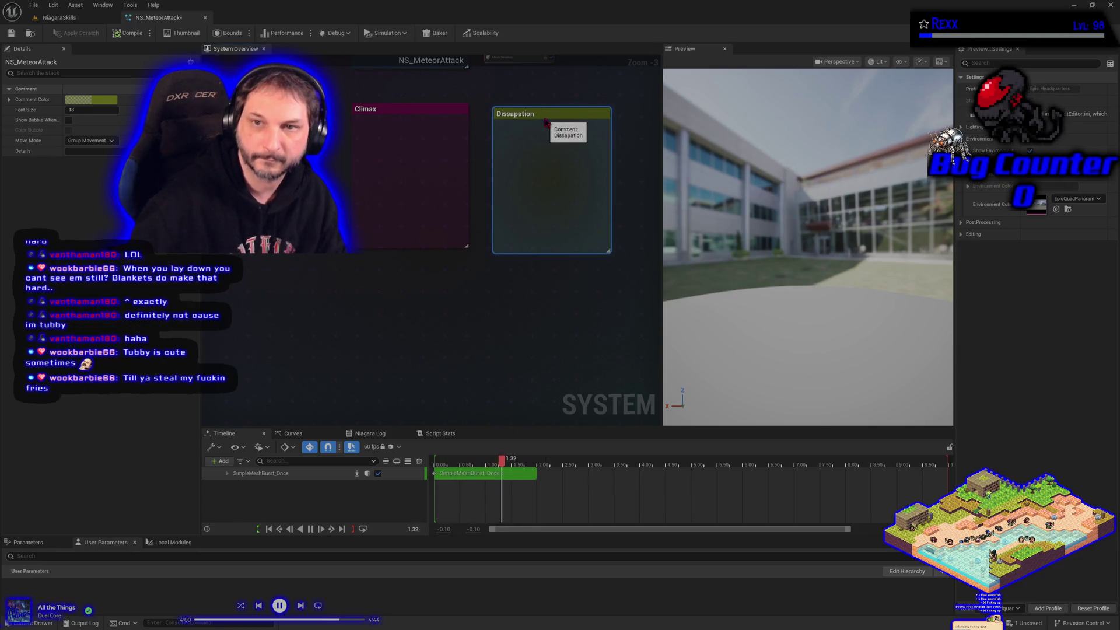
mouse_move(543, 117)
left_mouse_down()
mouse_move(443, 249)
mouse_move(397, 287)
mouse_move(407, 317)
mouse_move(413, 308)
left_mouse_up()
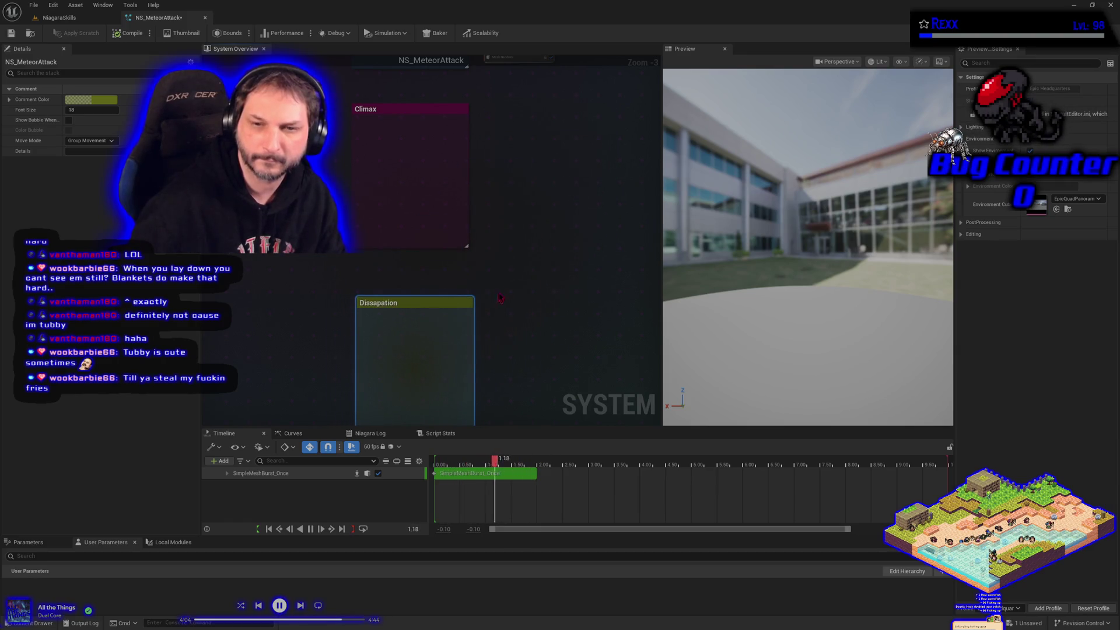
- Clear the graph selection and nudge the SimpleMeshBurst emitter node up slightly
scroll(497, 300, "down", 4)
left_click(393, 257)
scroll(387, 168, "up", 4)
left_click_drag(395, 181, 393, 168)
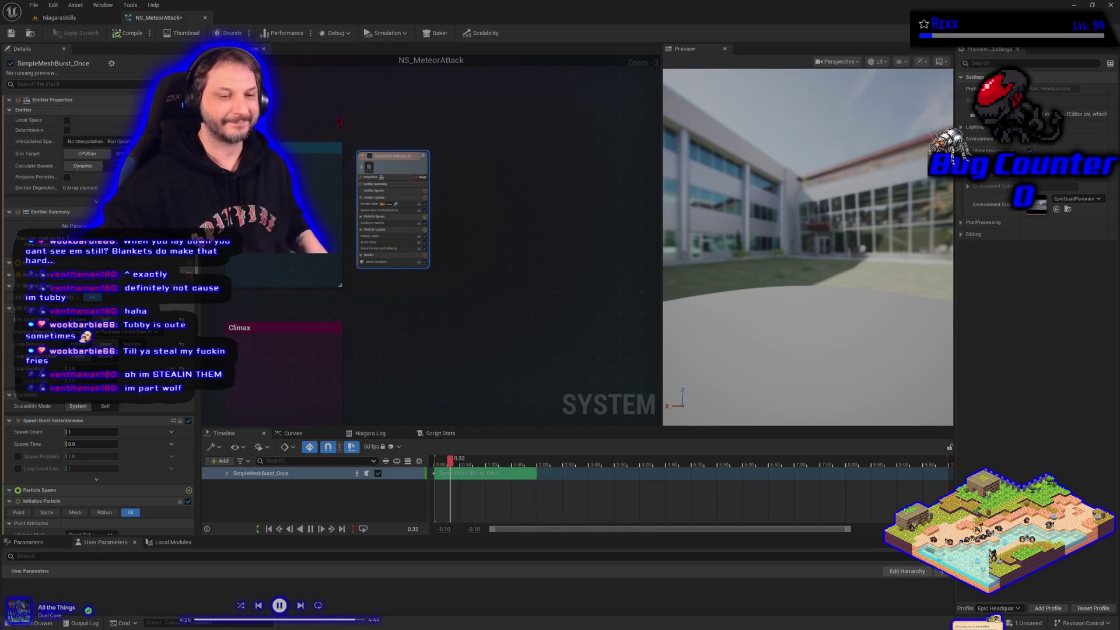
left_click(532, 258)
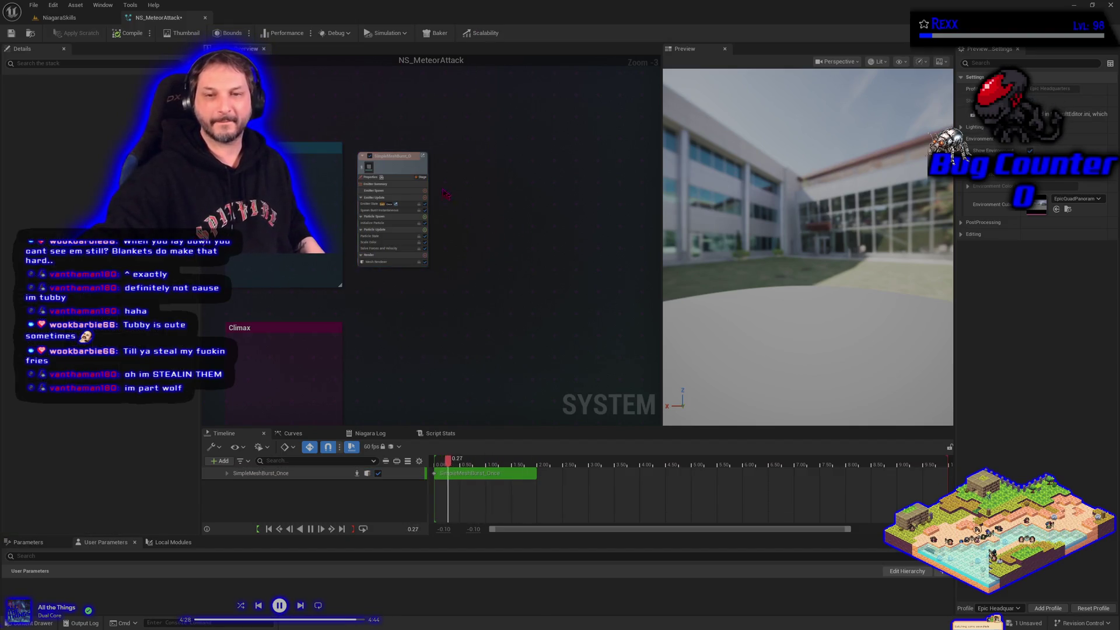
right_click(391, 165)
left_click(421, 169)
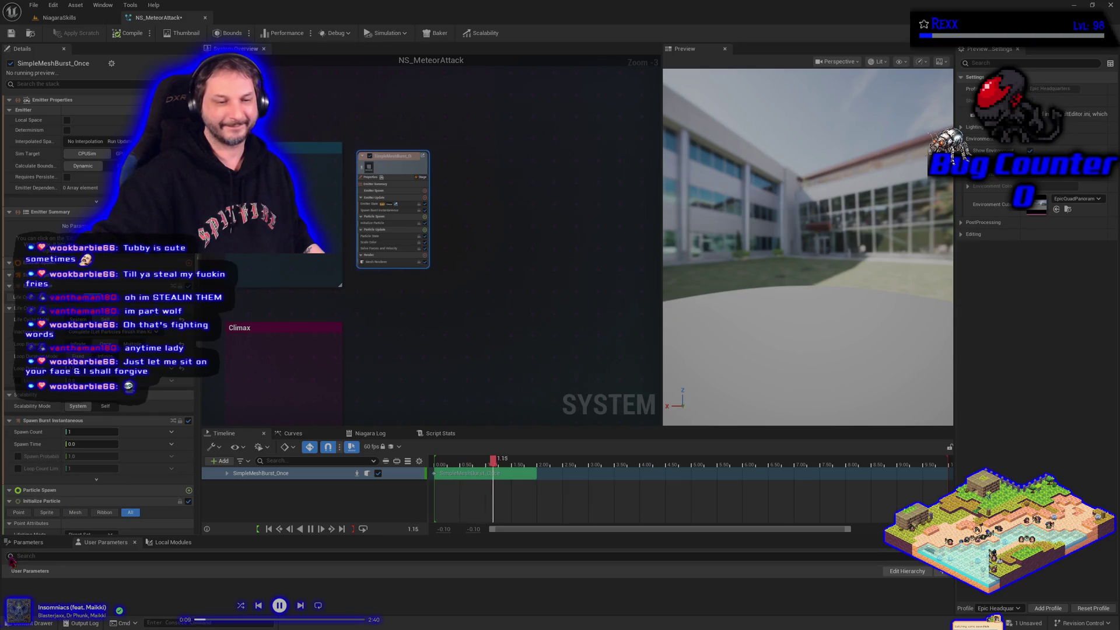
left_click(330, 346)
scroll(337, 228, "up", 3)
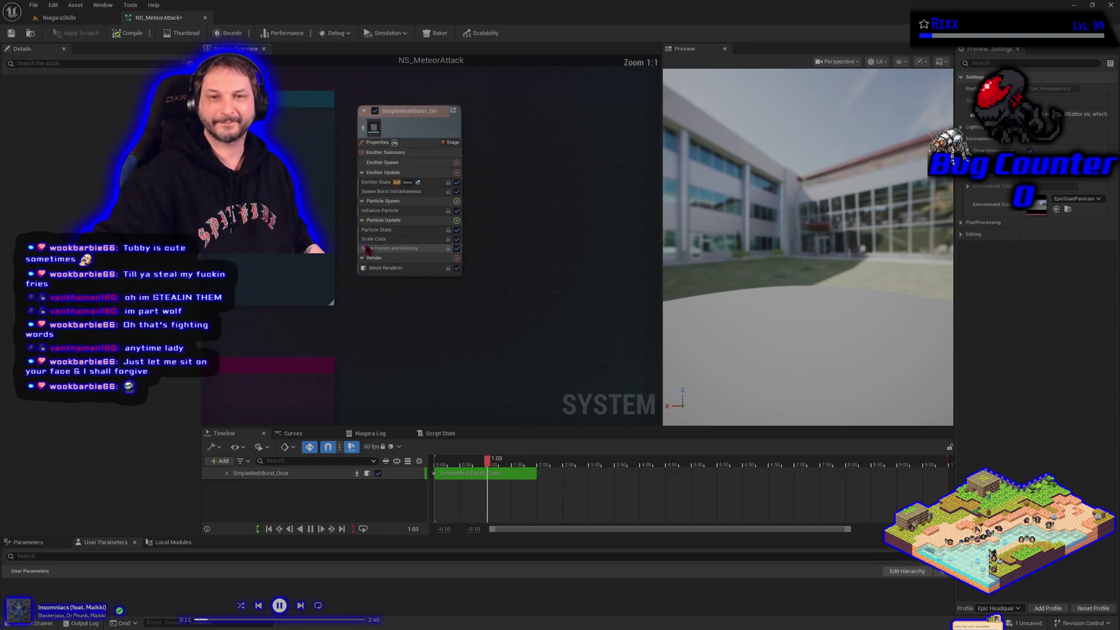
left_click_drag(424, 303, 483, 380)
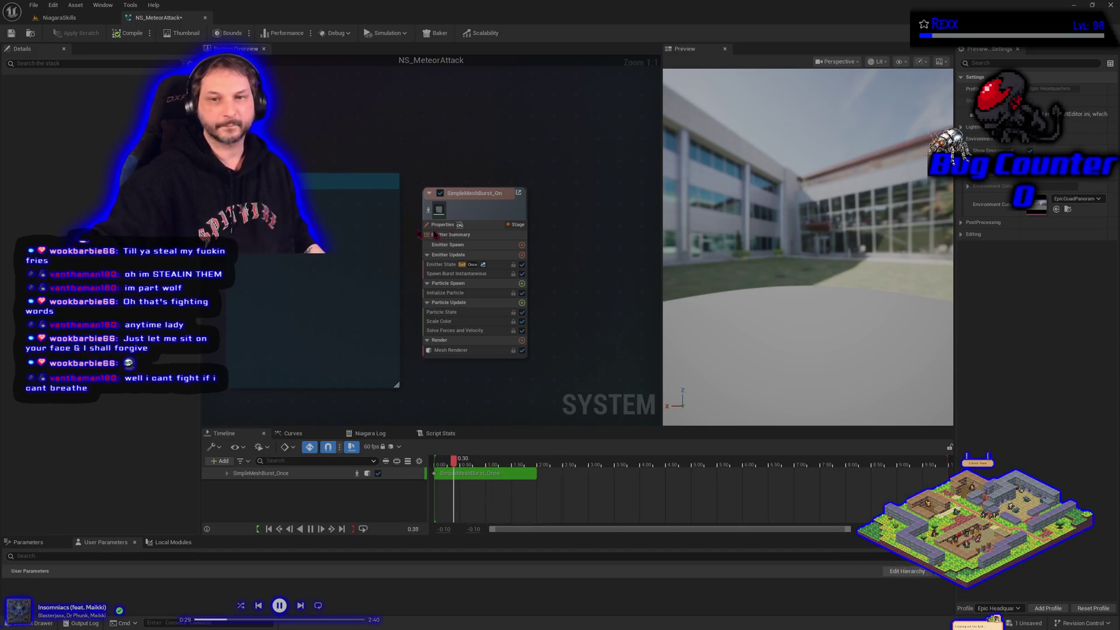
- Change the SimpleMeshBurst_Once emitter node's title to 'MainMeteor'
left_click(470, 195)
double_click(470, 194)
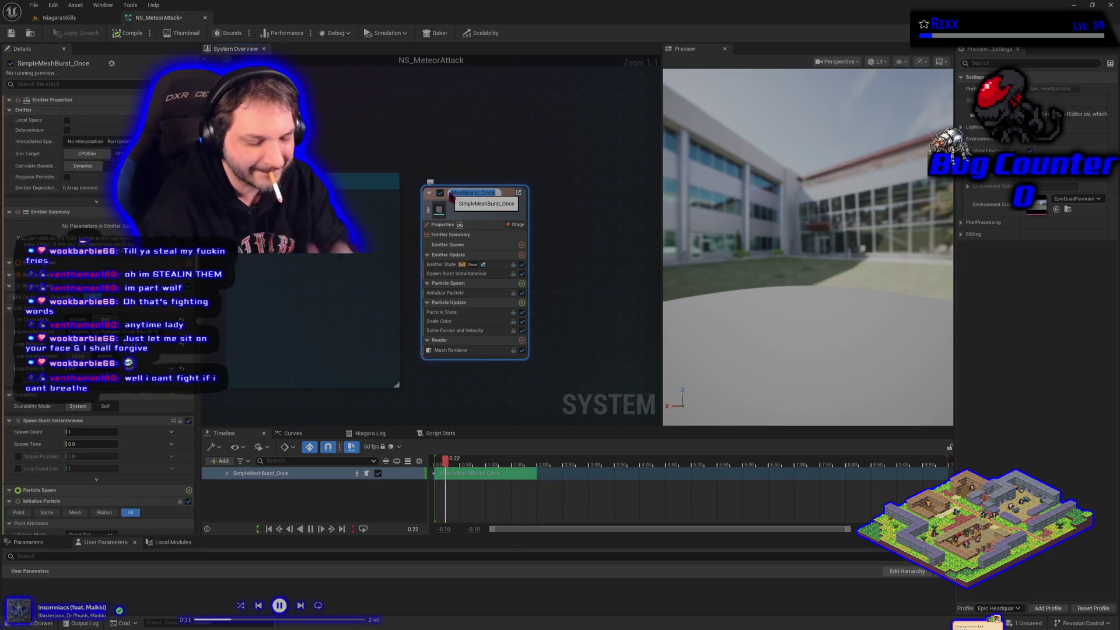
type("MainMeteor")
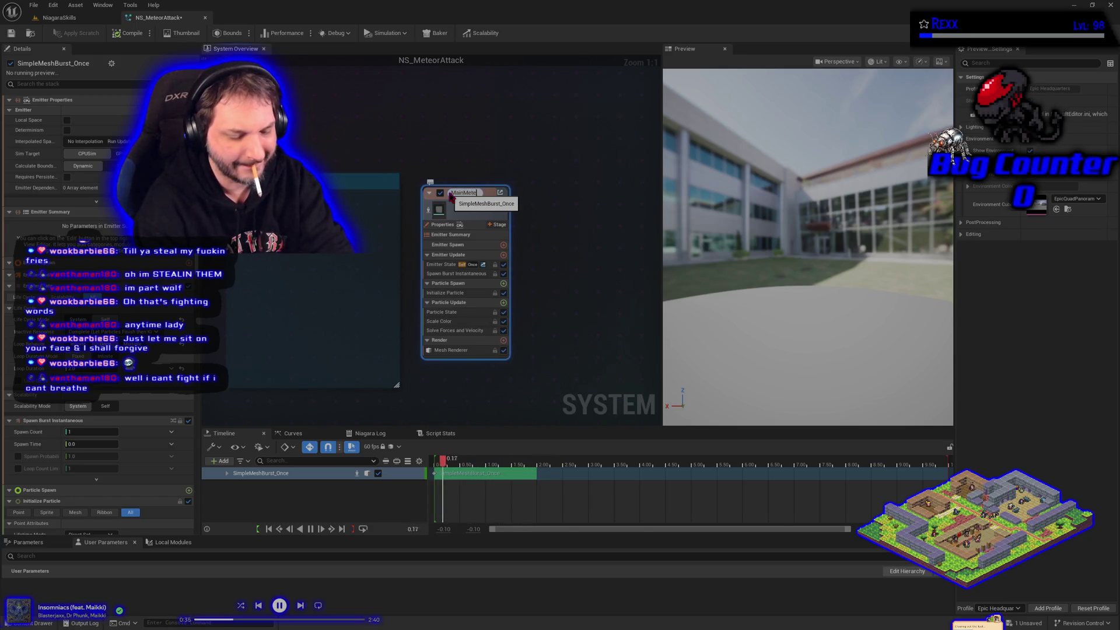
key("Return")
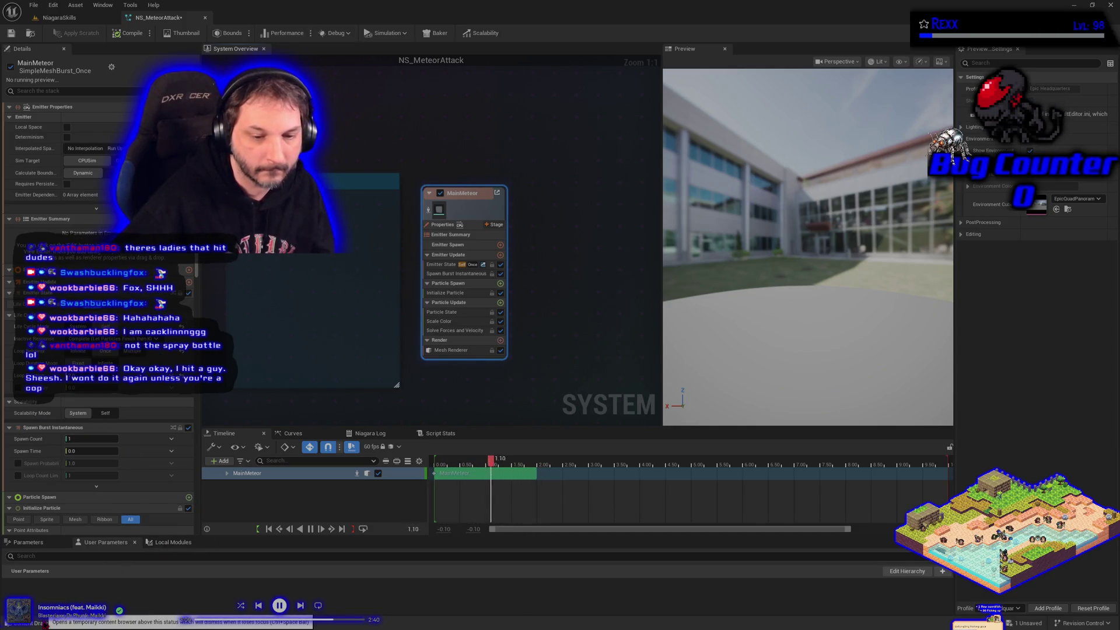
- Return to the NiagaraSkills level and open the Content Drawer, dismissing its Add menu
left_click(59, 17)
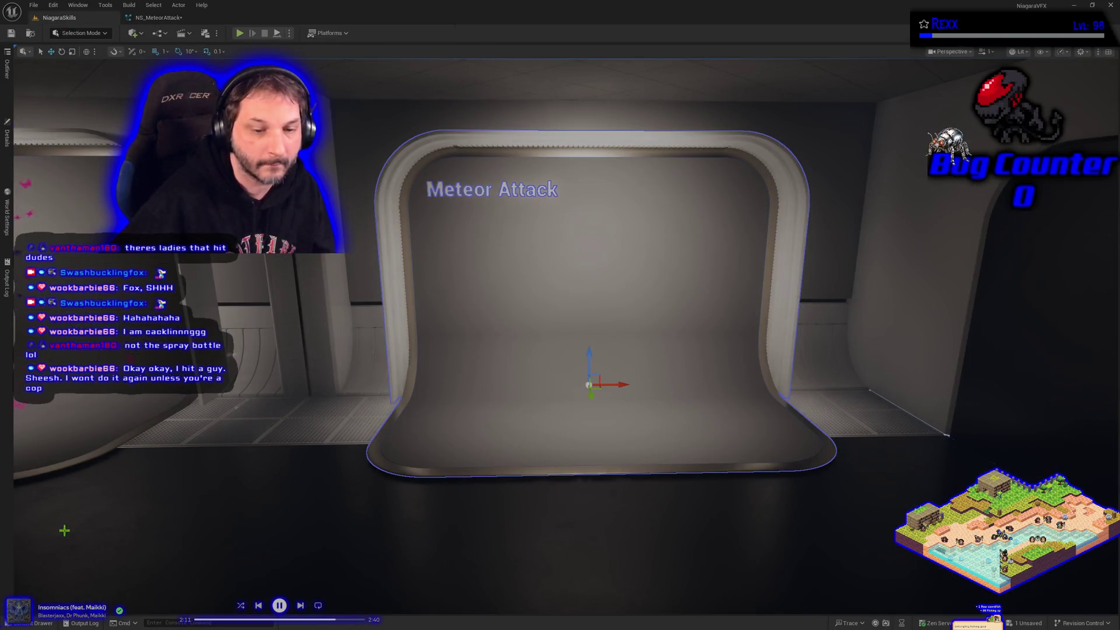
left_click(42, 623)
left_click(123, 495)
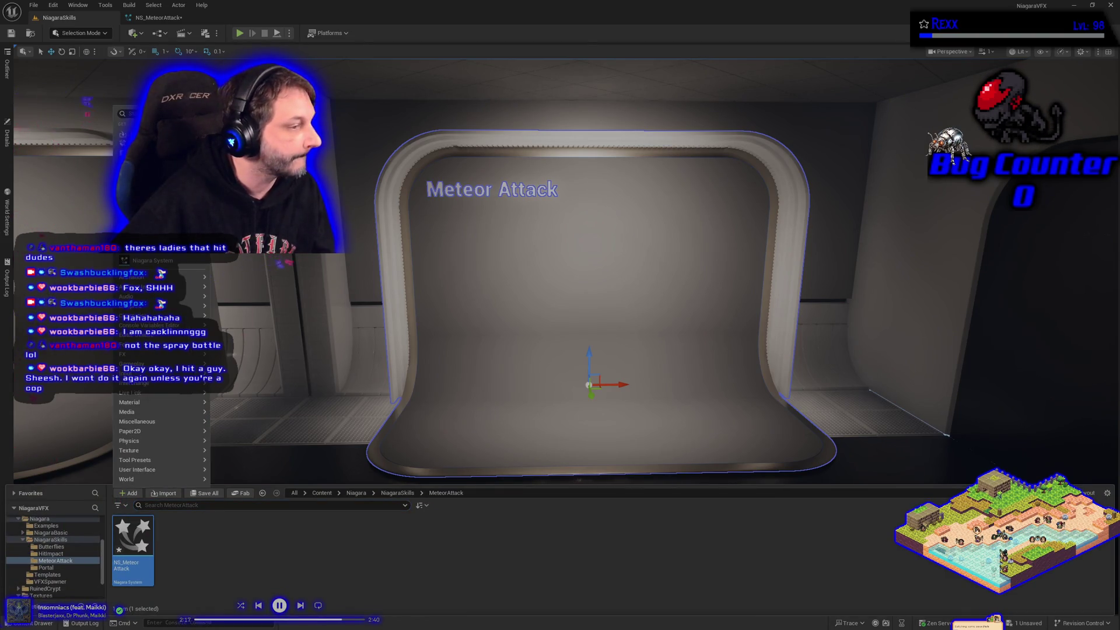
key("Escape")
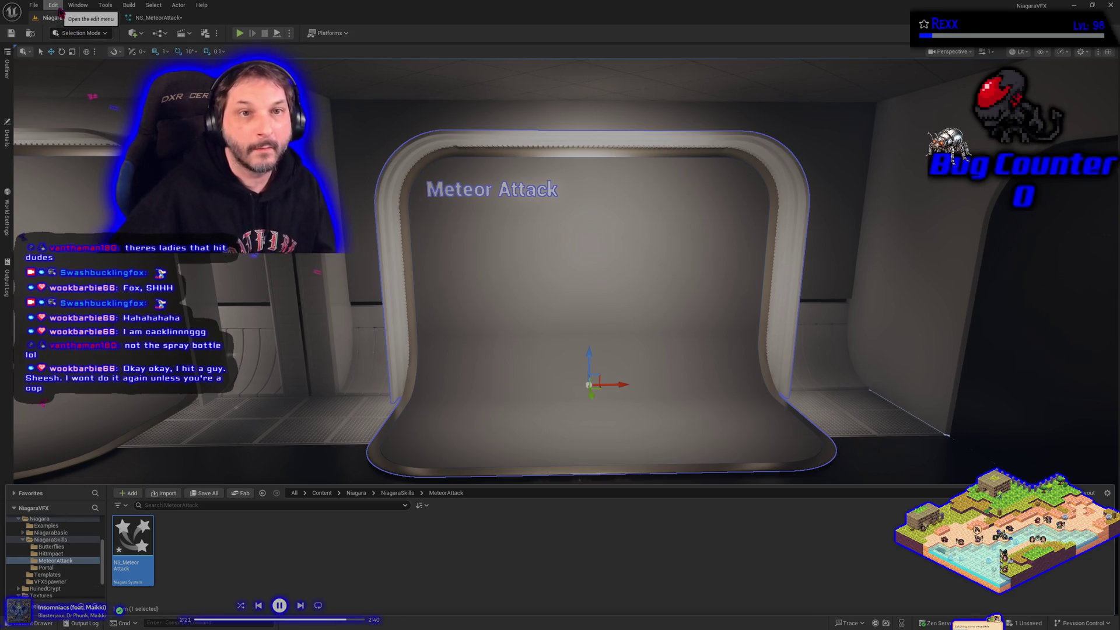
left_click(78, 5)
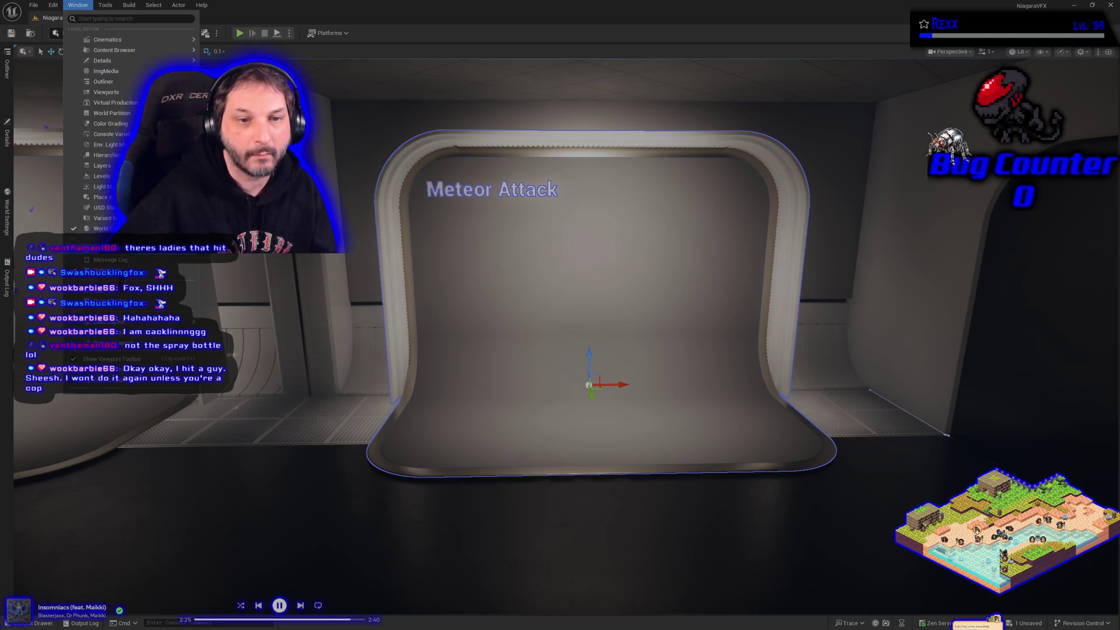
- Open Fab from the Window menu, save NS_MeteorAttack, and switch to the Fab tab
left_click(48, 120)
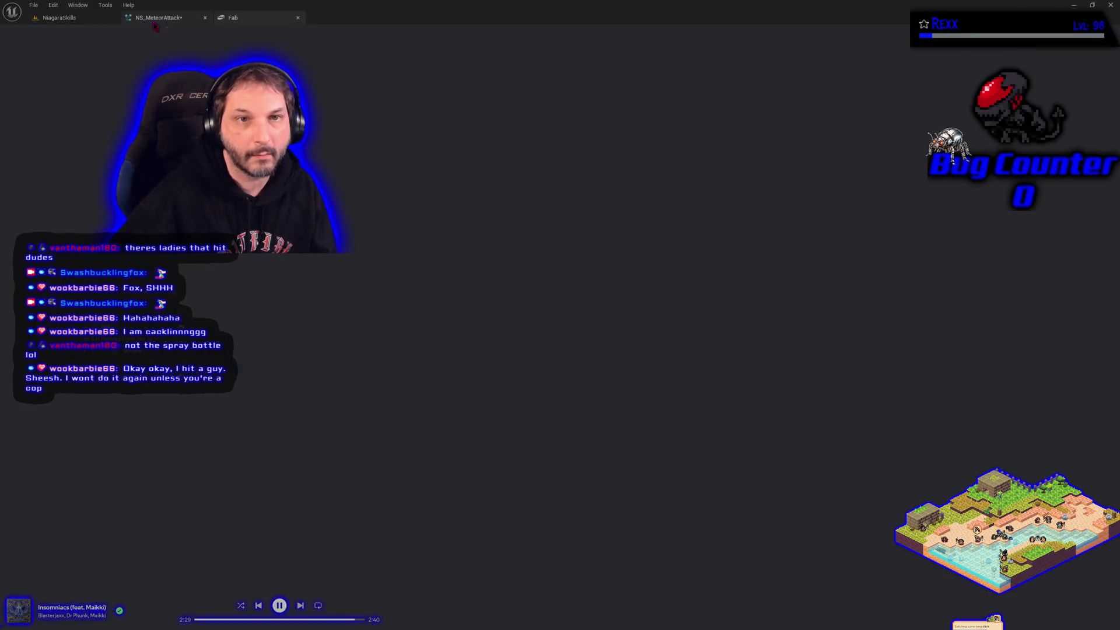
left_click(156, 18)
left_click(11, 34)
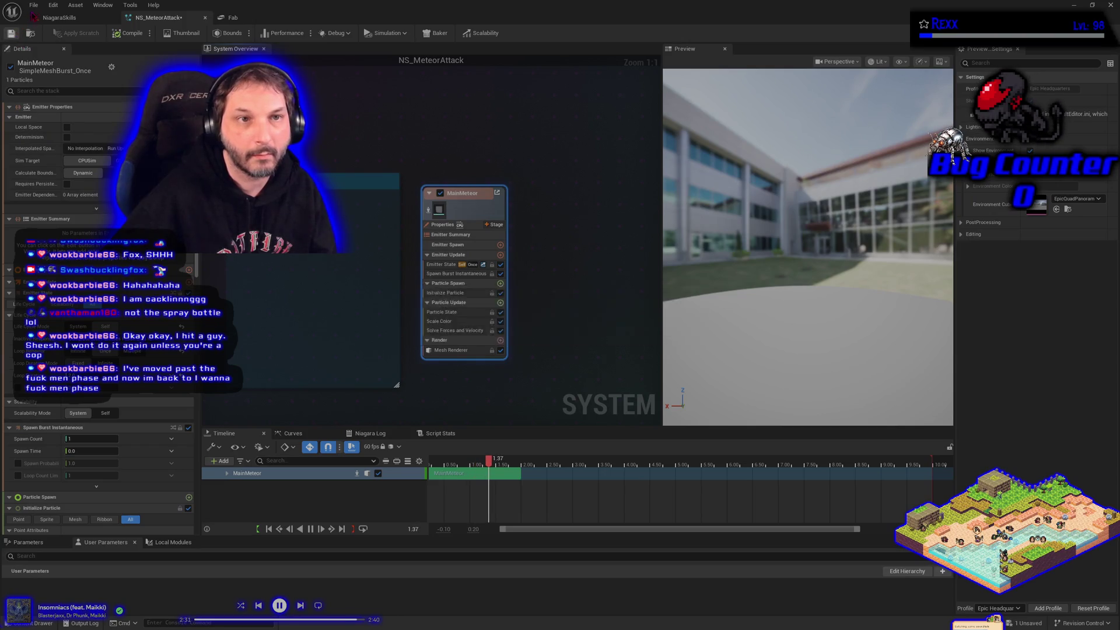
left_click(245, 16)
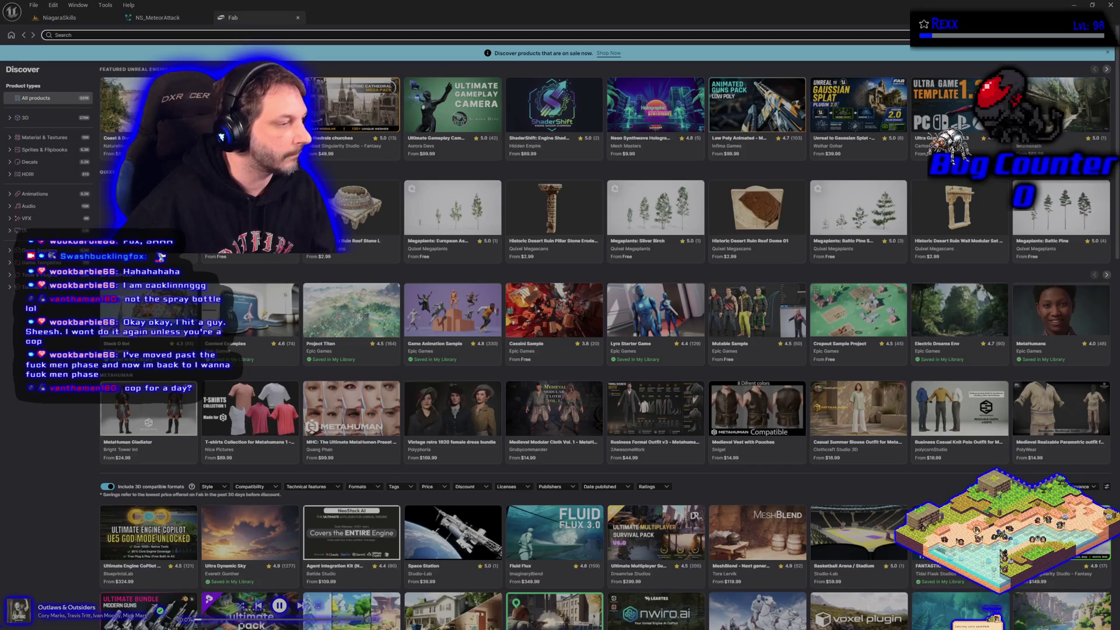
left_click(301, 606)
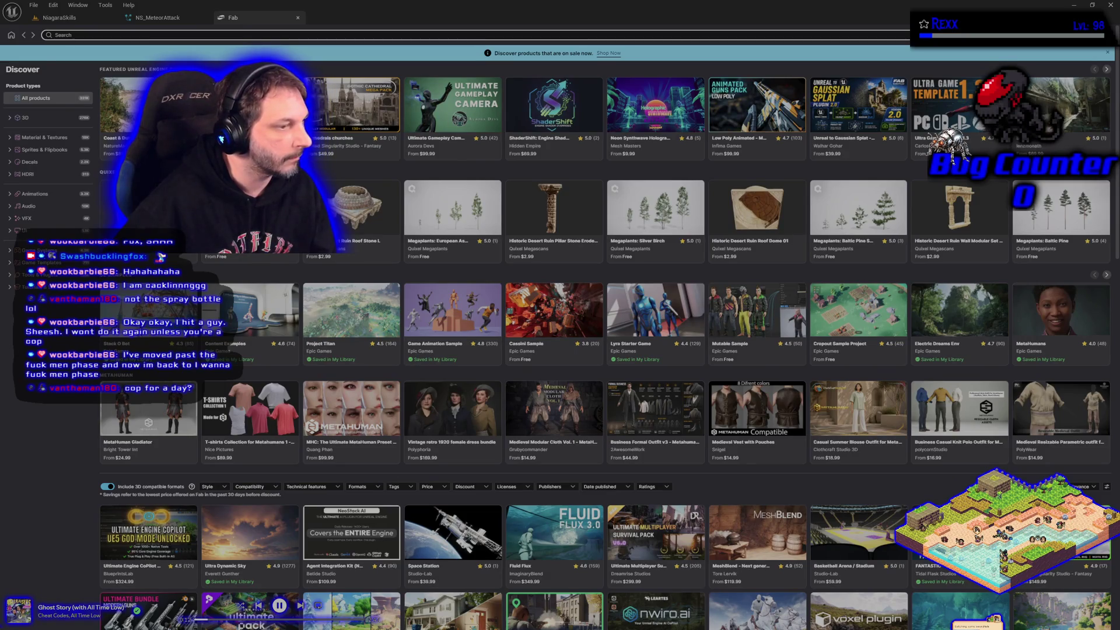
key("super+2")
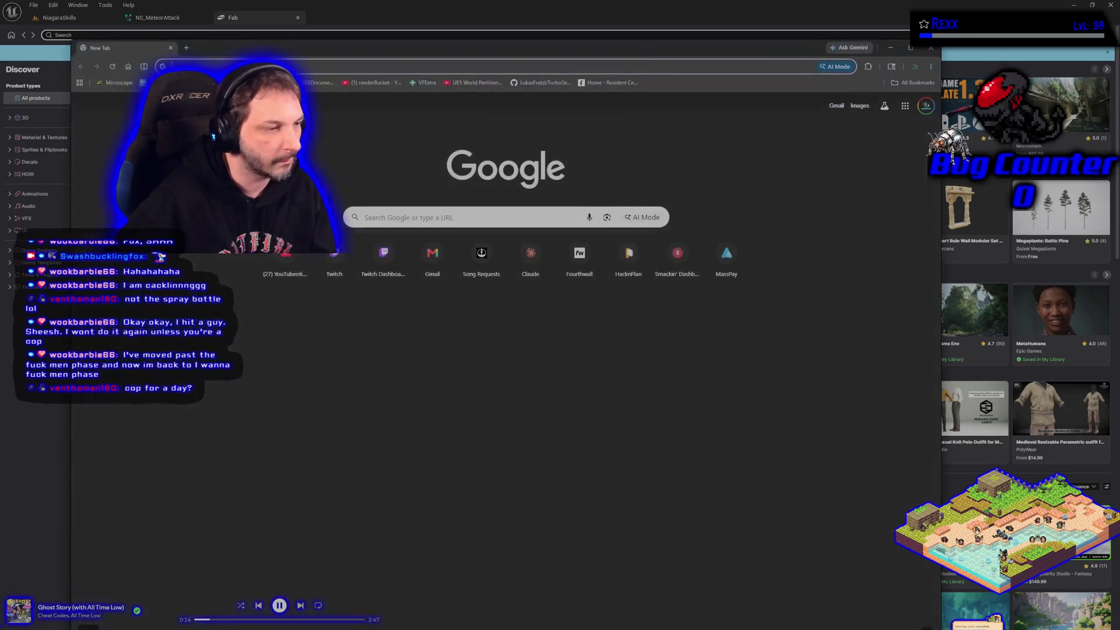
key("super+2")
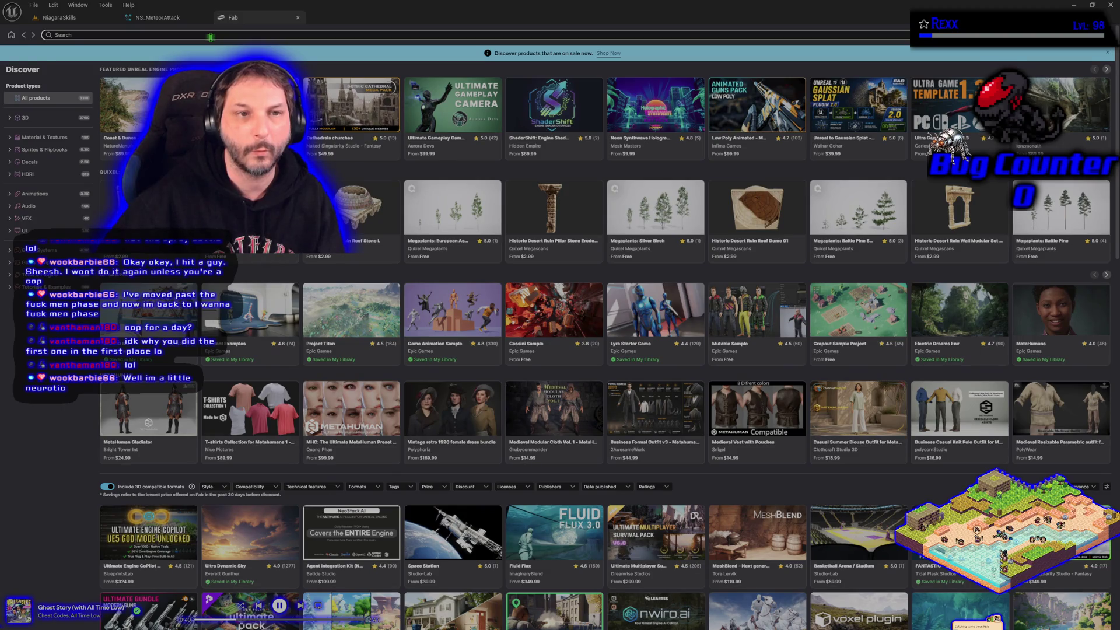
left_click(10, 119)
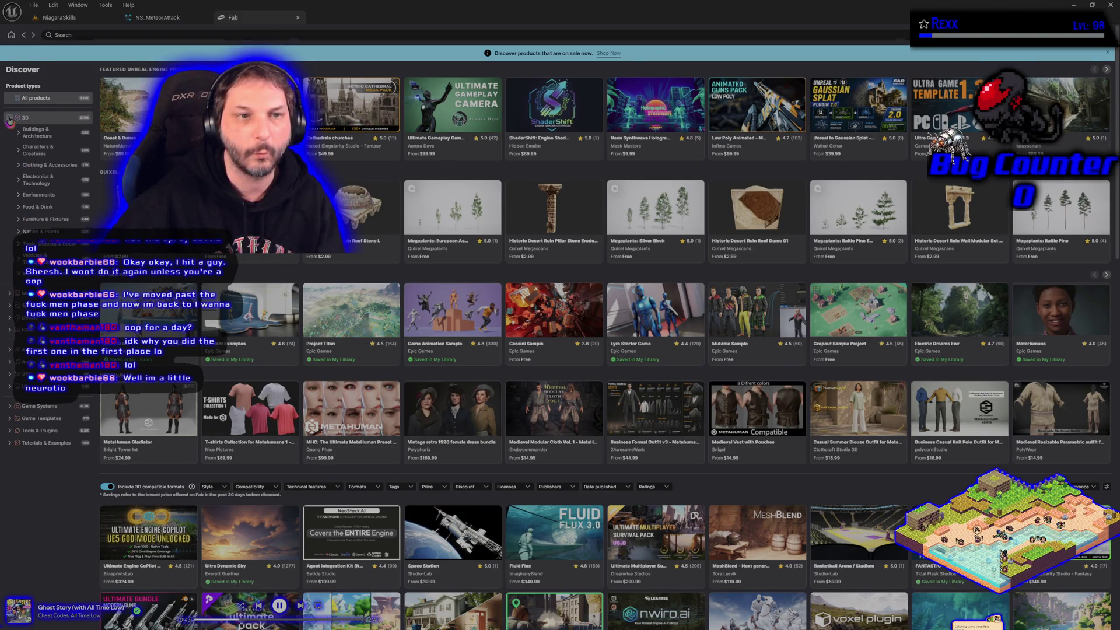
- Collapse the category filters and search Fab for 'quixel', then refine it to 'quixel+rock'
left_click(9, 295)
left_click(9, 295)
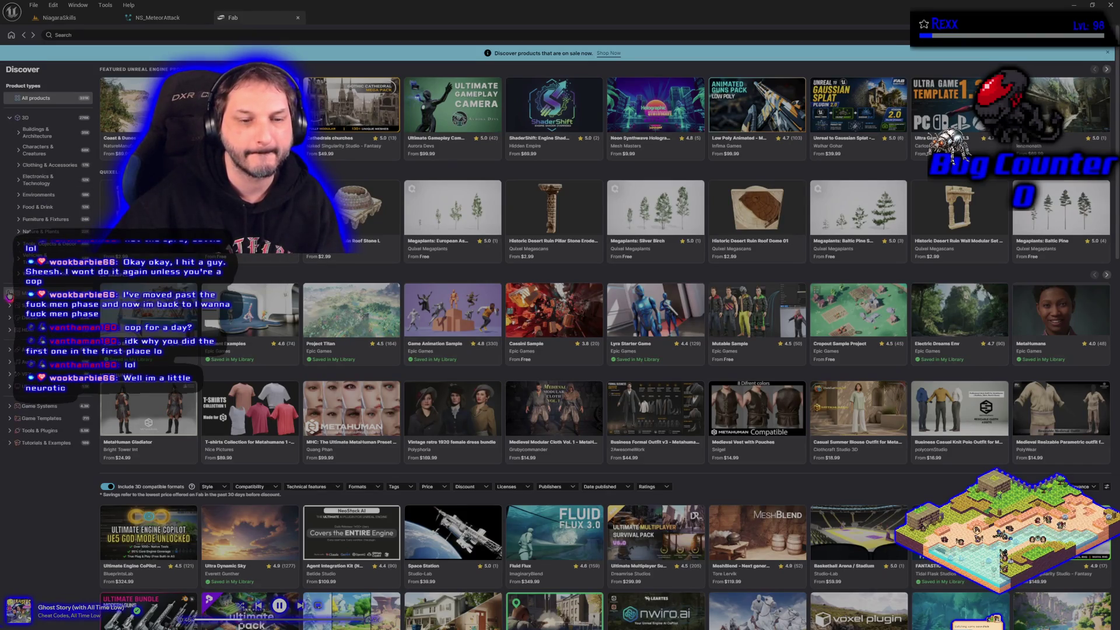
left_click(12, 118)
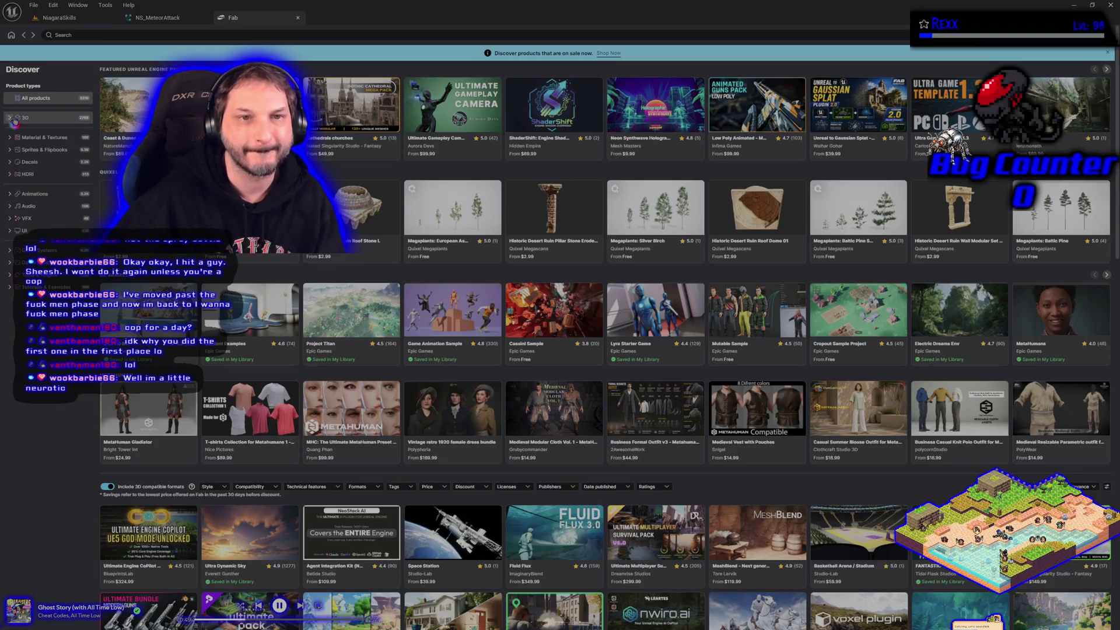
left_click(107, 34)
type("quixel")
key("Return")
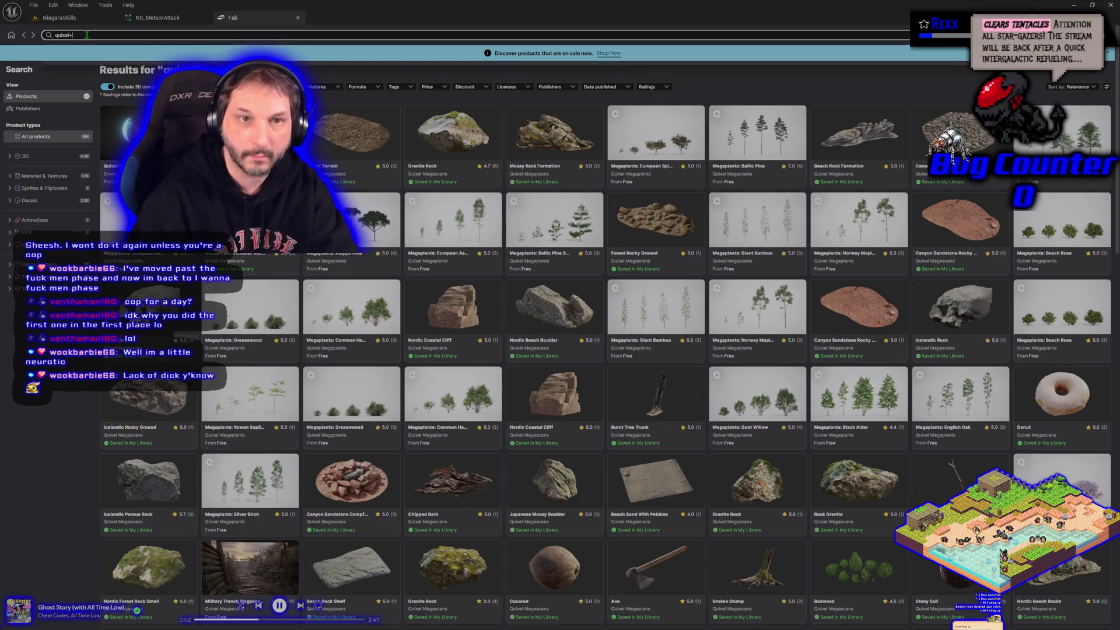
type("rock")
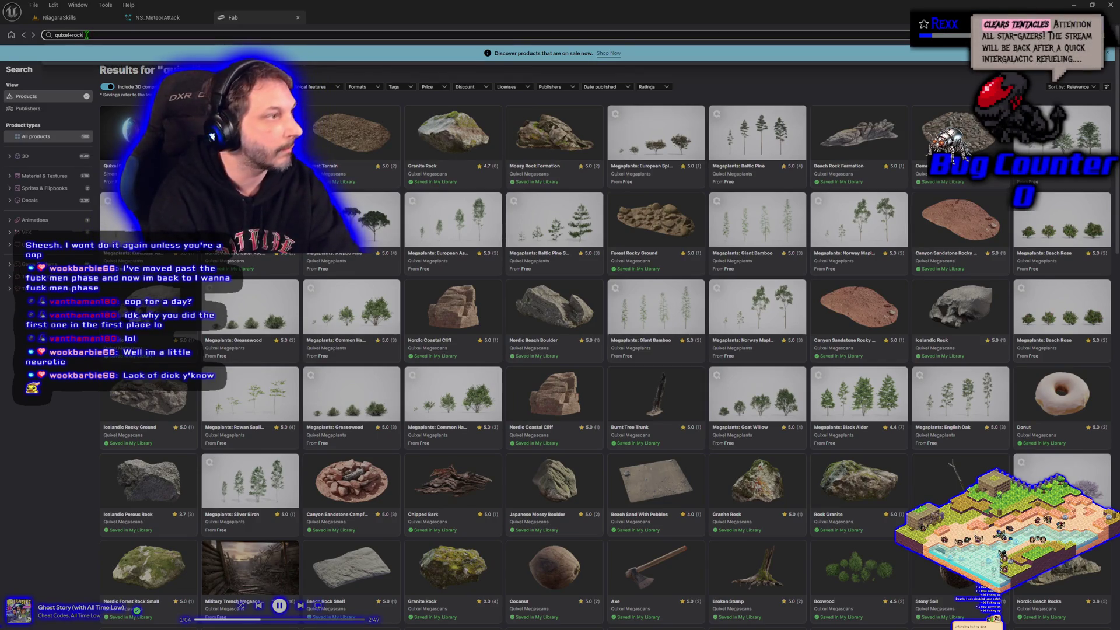
key("Return")
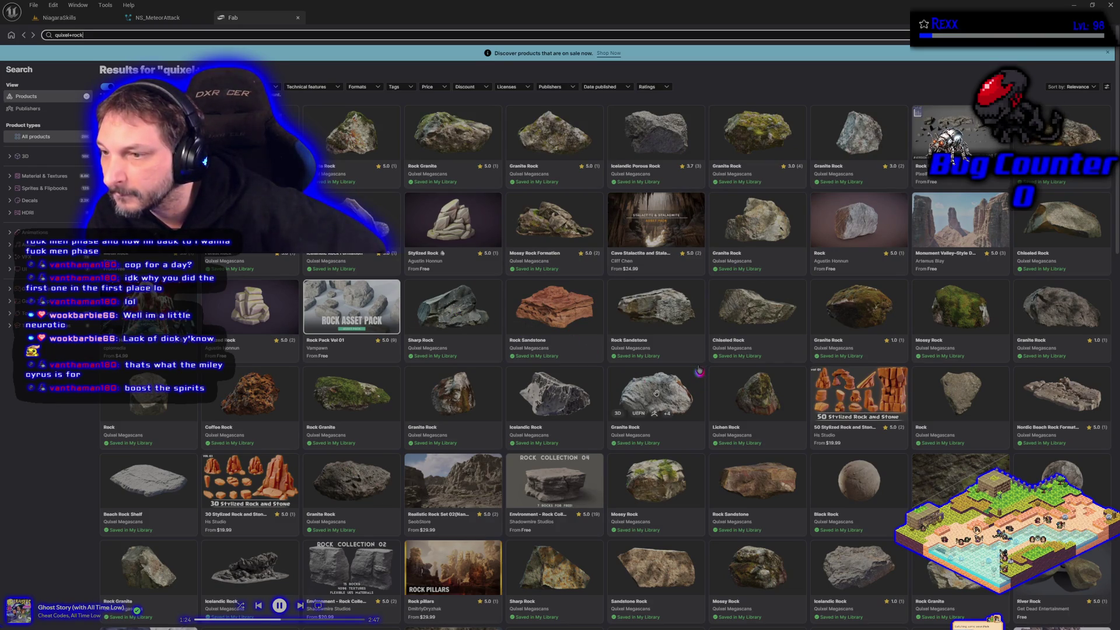
- Scroll through the rock results, then replace 'rock' with 'meteor' in the search
scroll(657, 393, "down", 2)
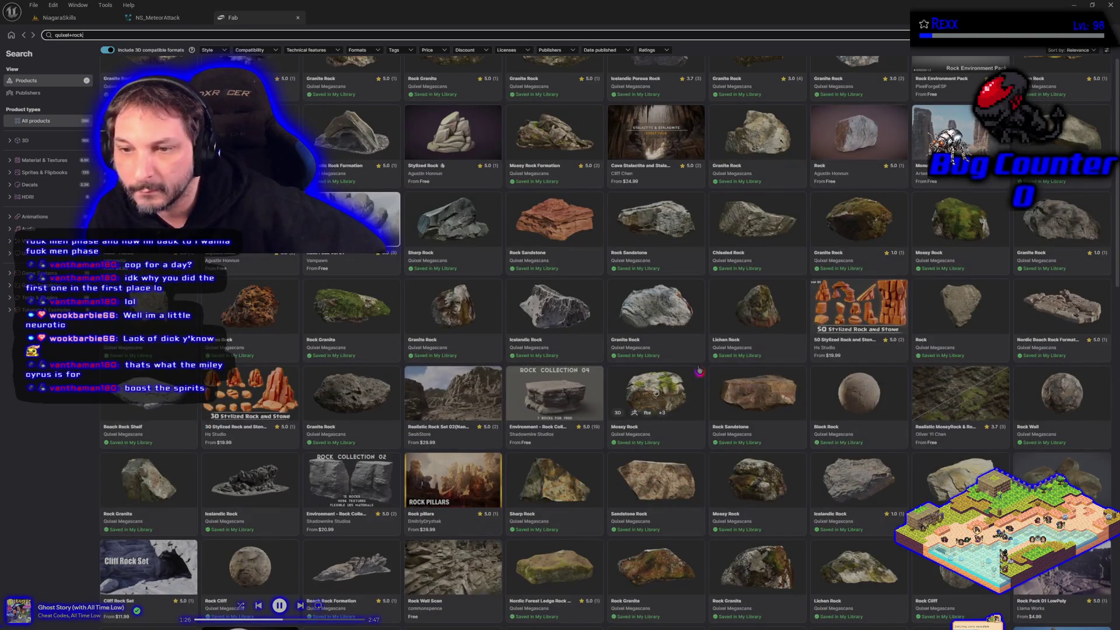
scroll(657, 393, "down", 2)
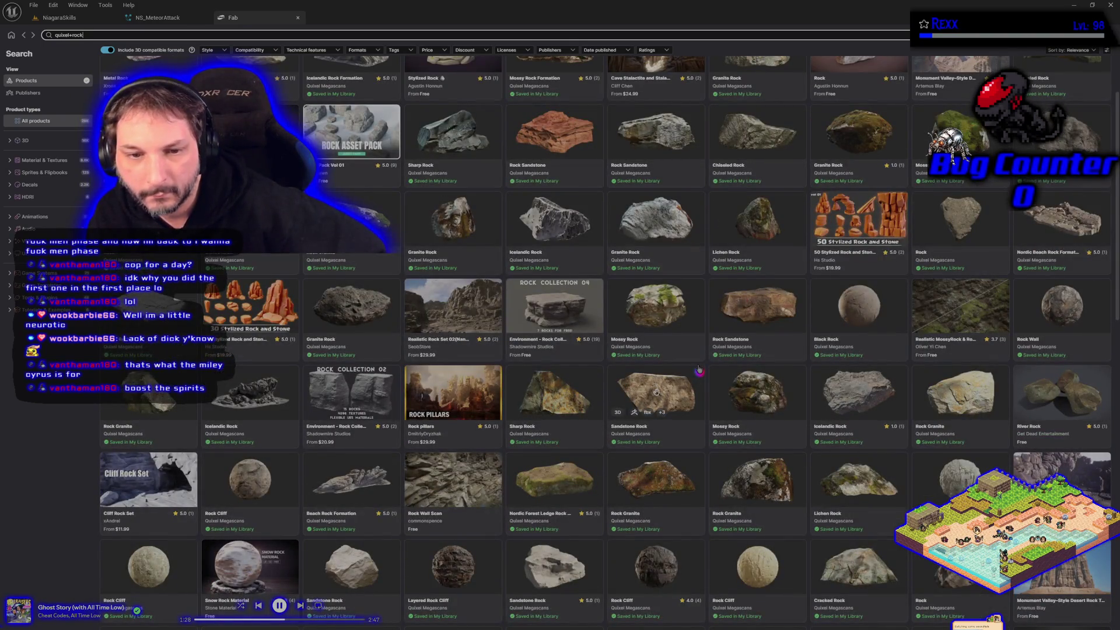
scroll(699, 370, "down", 1)
scroll(697, 362, "up", 5)
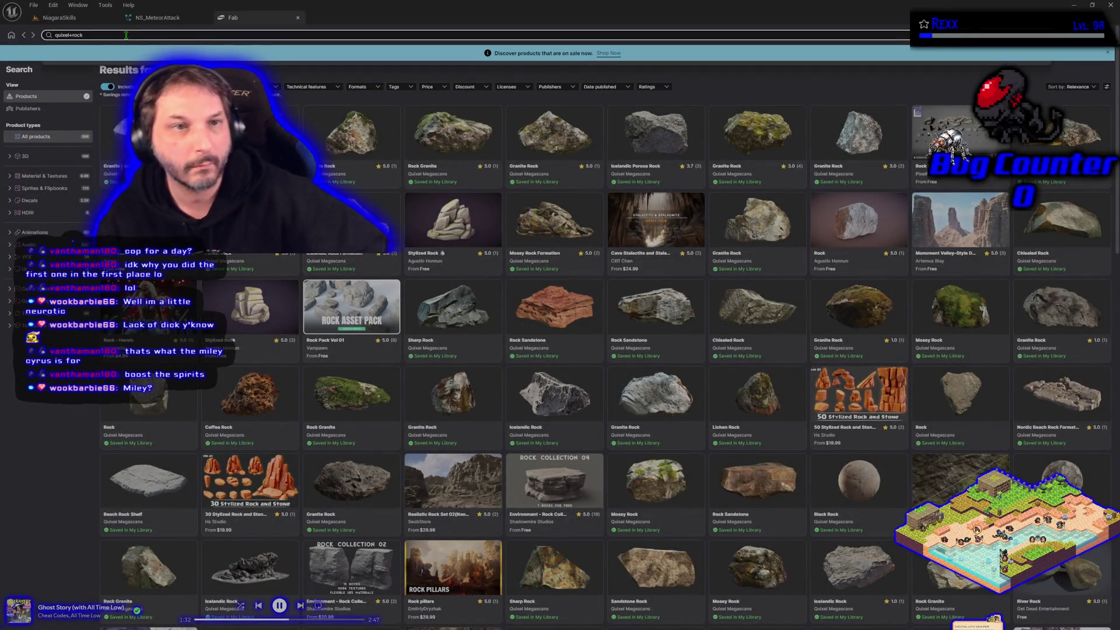
key("BackSpace")
key("BackSpace")
key("BackSpace")
key("BackSpace")
type("meteor")
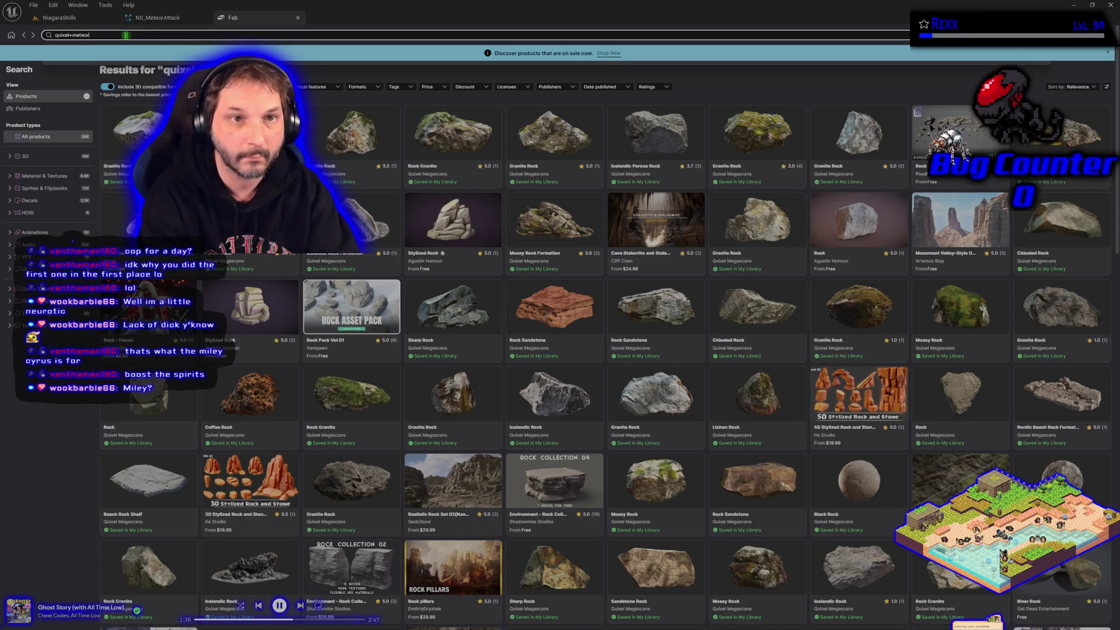
key("Return")
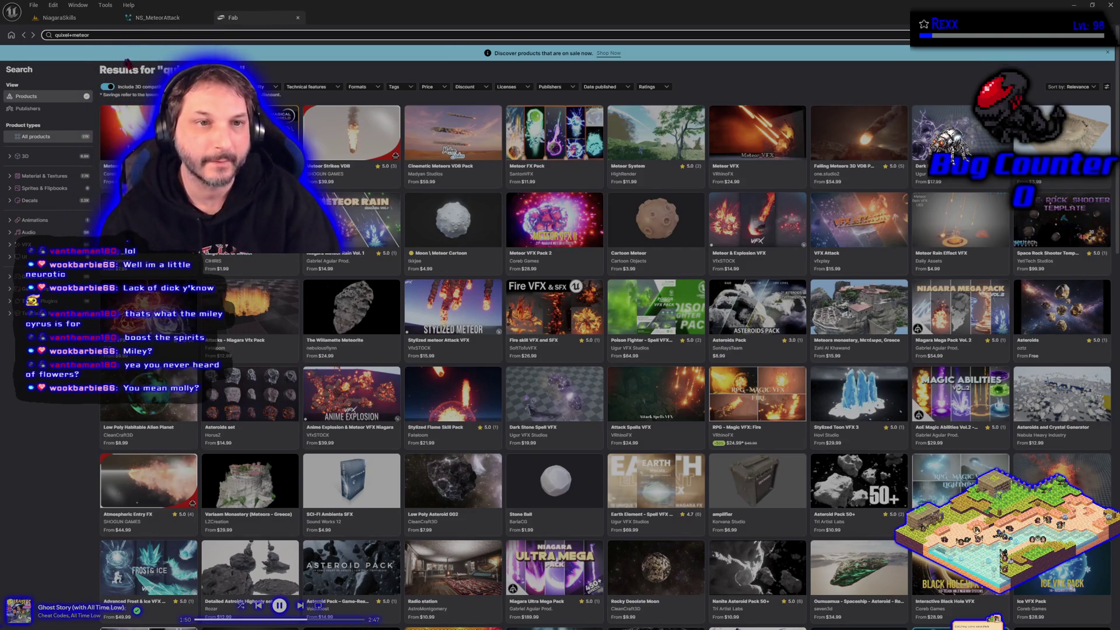
- Switch the sidebar to Publishers and open the Quixel Megascans publisher card
left_click(32, 109)
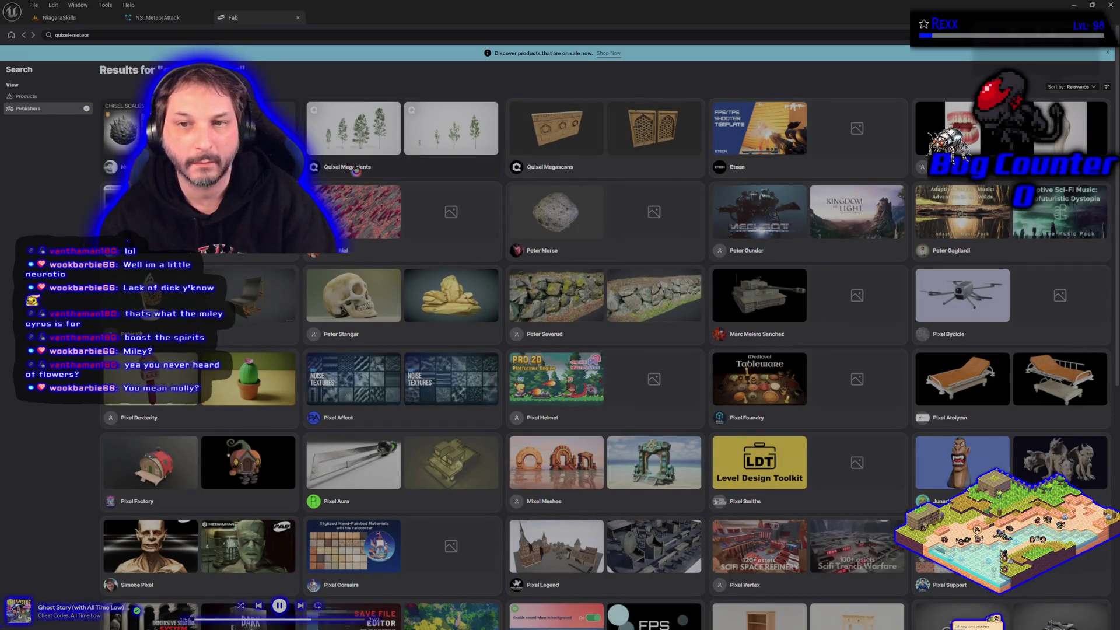
left_click(589, 169)
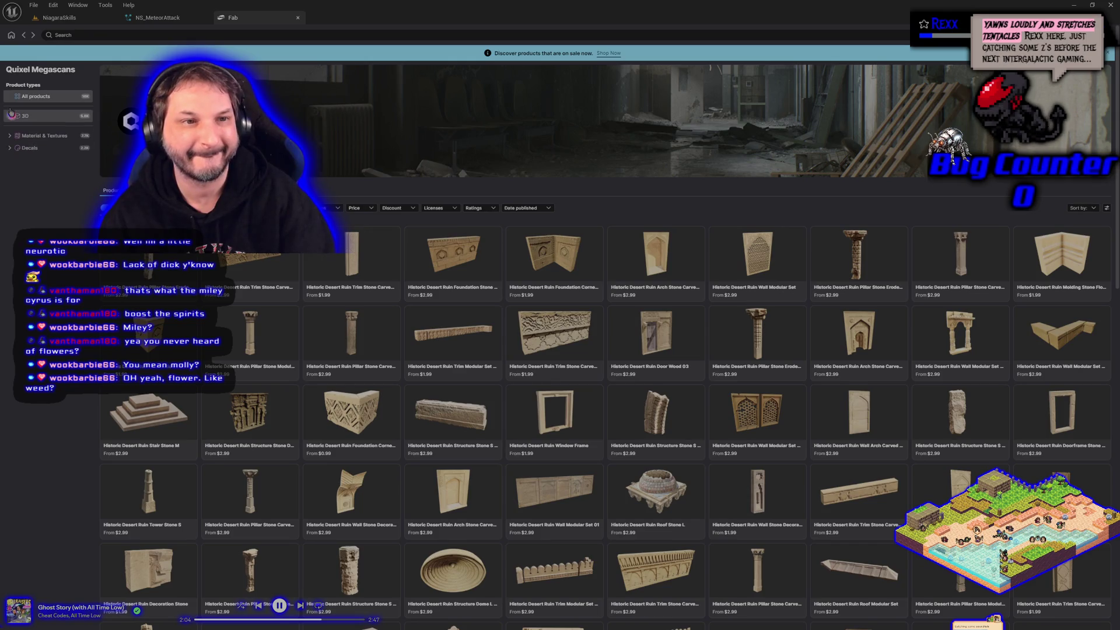
- Search the Quixel Megascans page in Fab for 'rock'
left_click(202, 35)
type("roc")
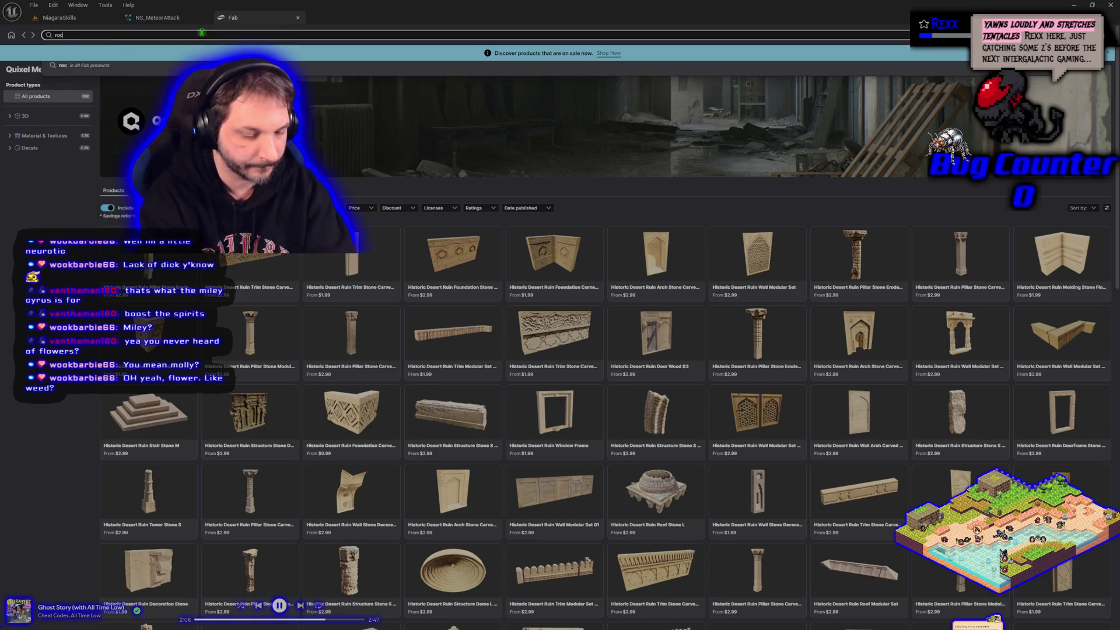
type("k")
key("Return")
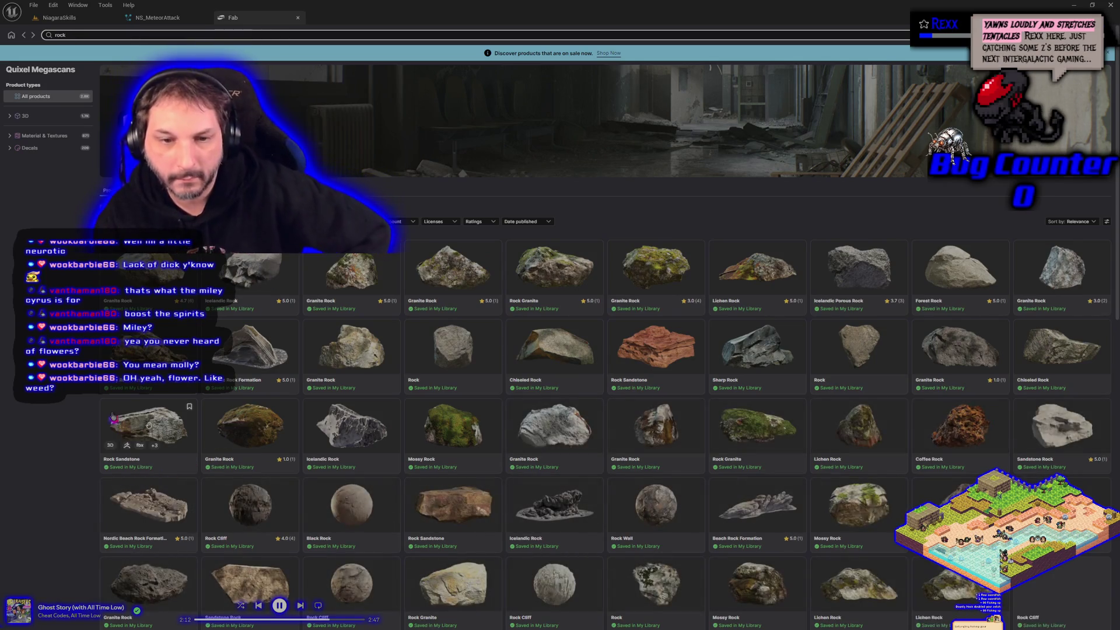
- Scroll through the grid of rock asset results, most already saved in the library
scroll(251, 338, "down", 2)
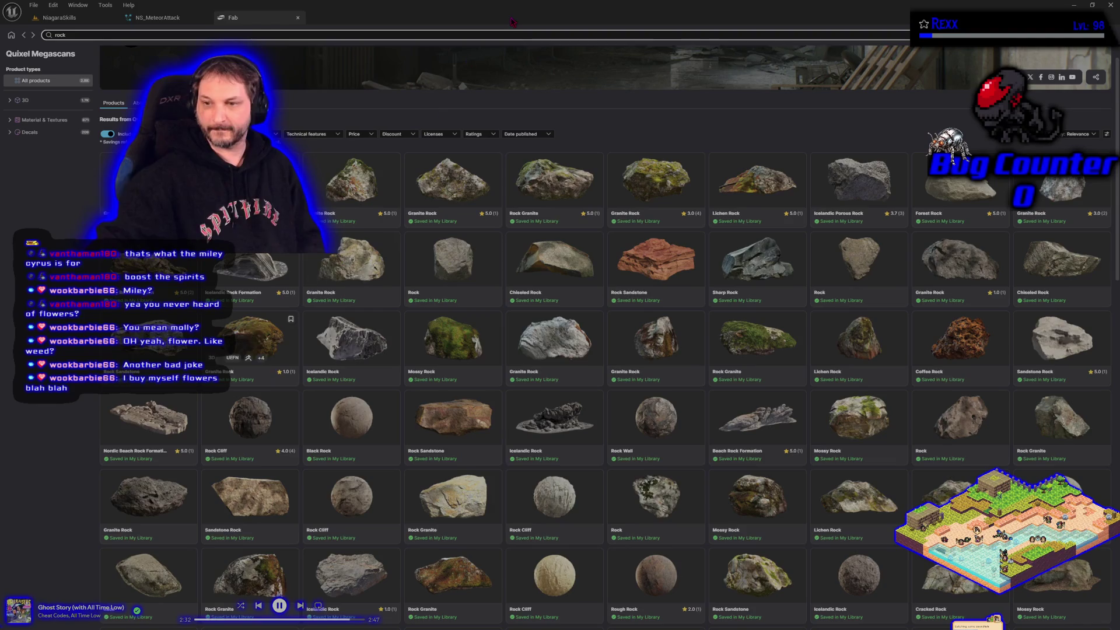
scroll(557, 289, "down", 2)
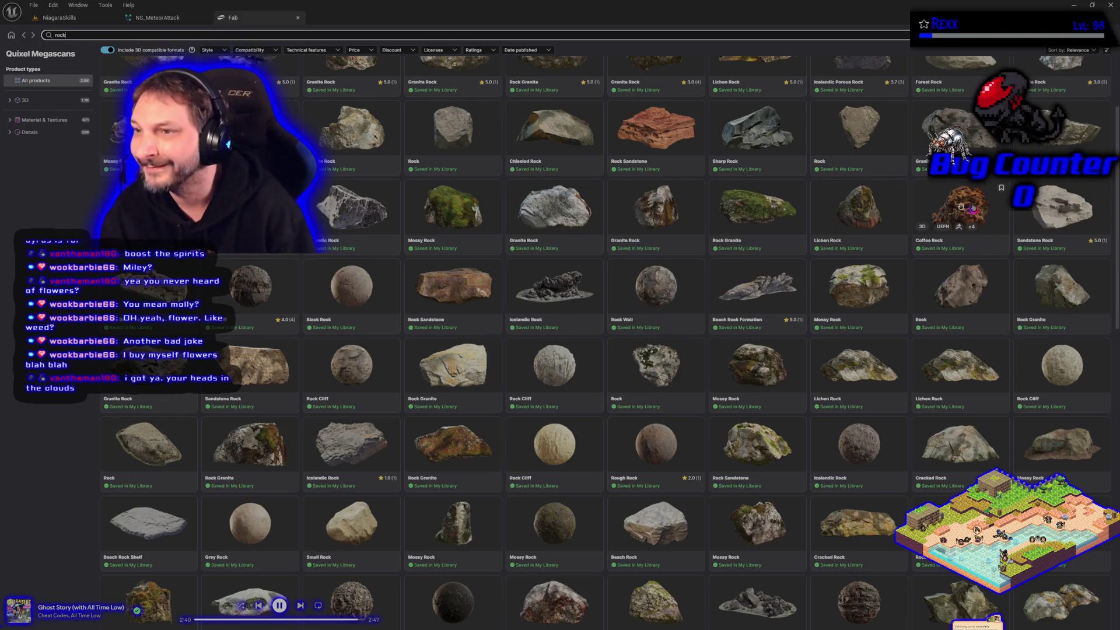
scroll(288, 350, "down", 3)
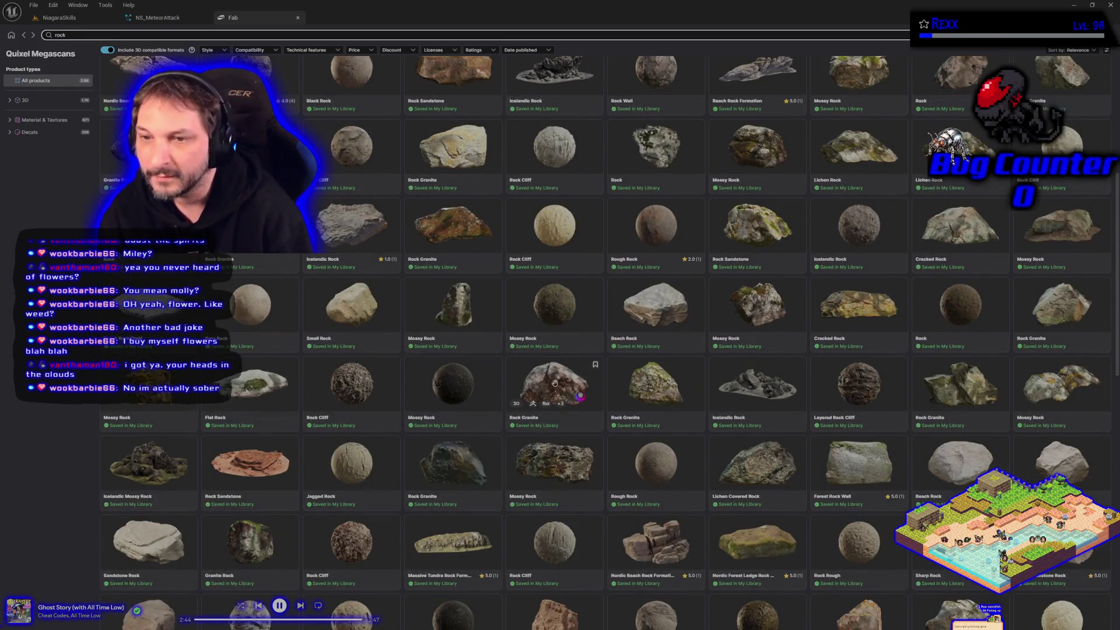
scroll(432, 355, "up", 2)
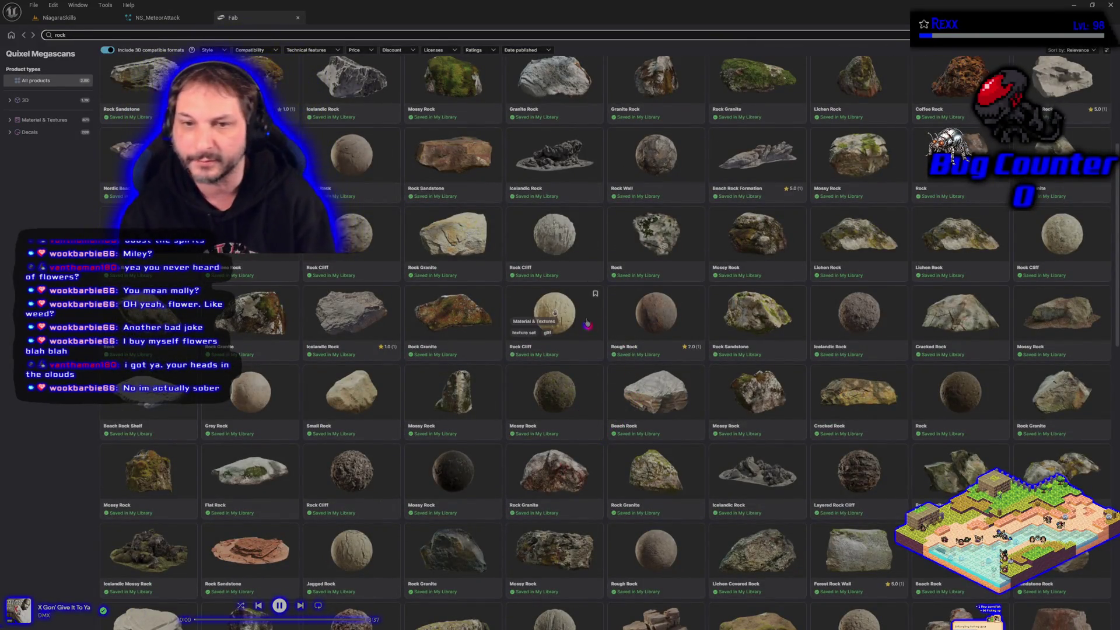
scroll(586, 319, "down", 4)
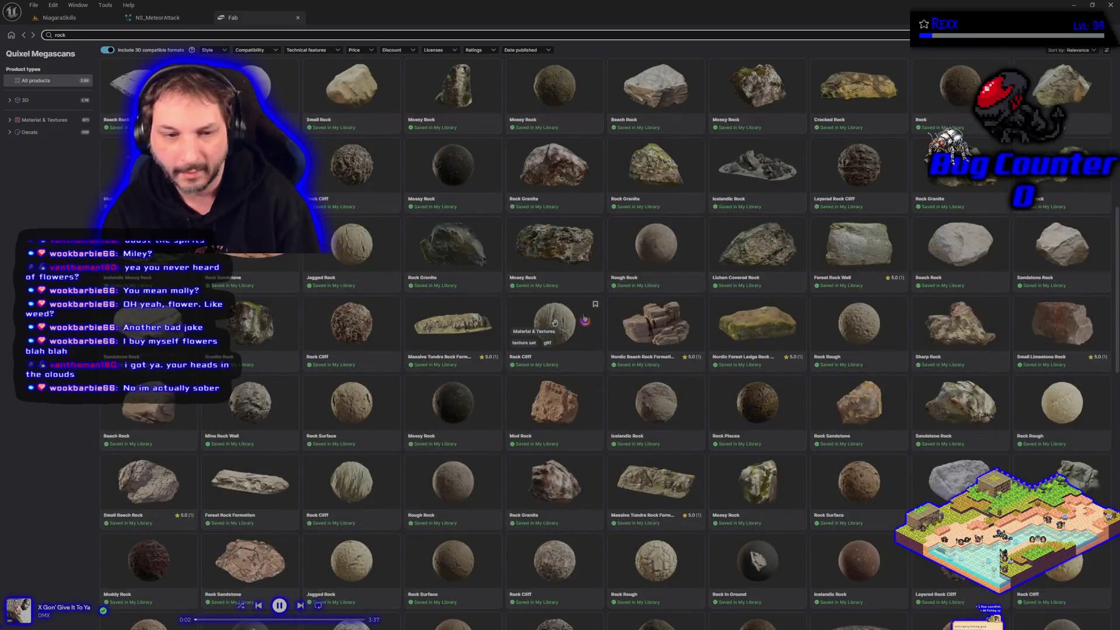
scroll(586, 319, "down", 2)
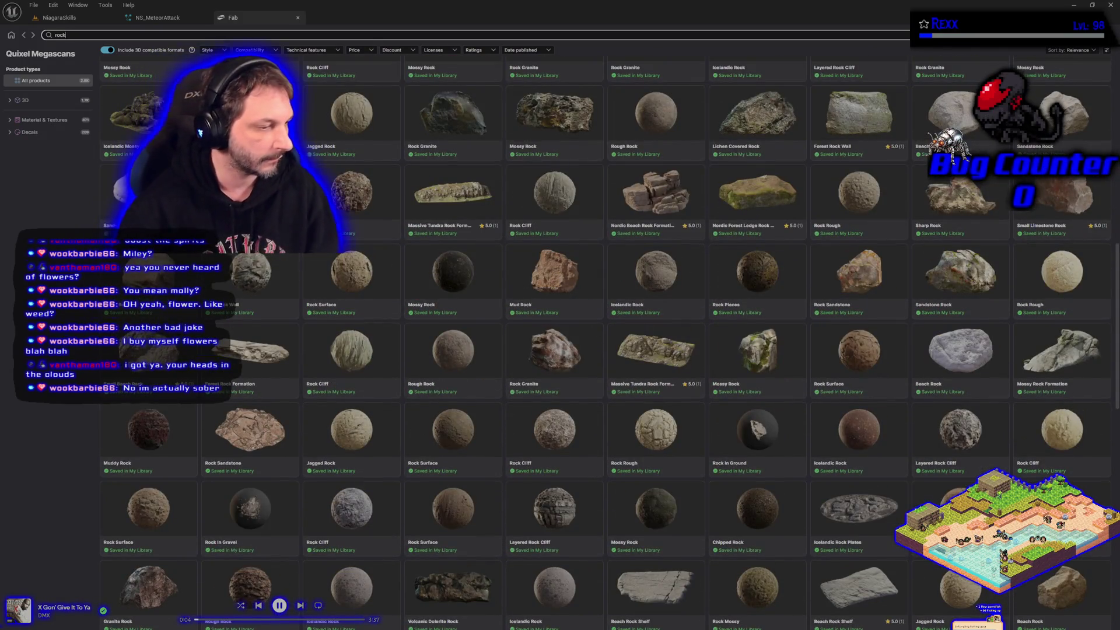
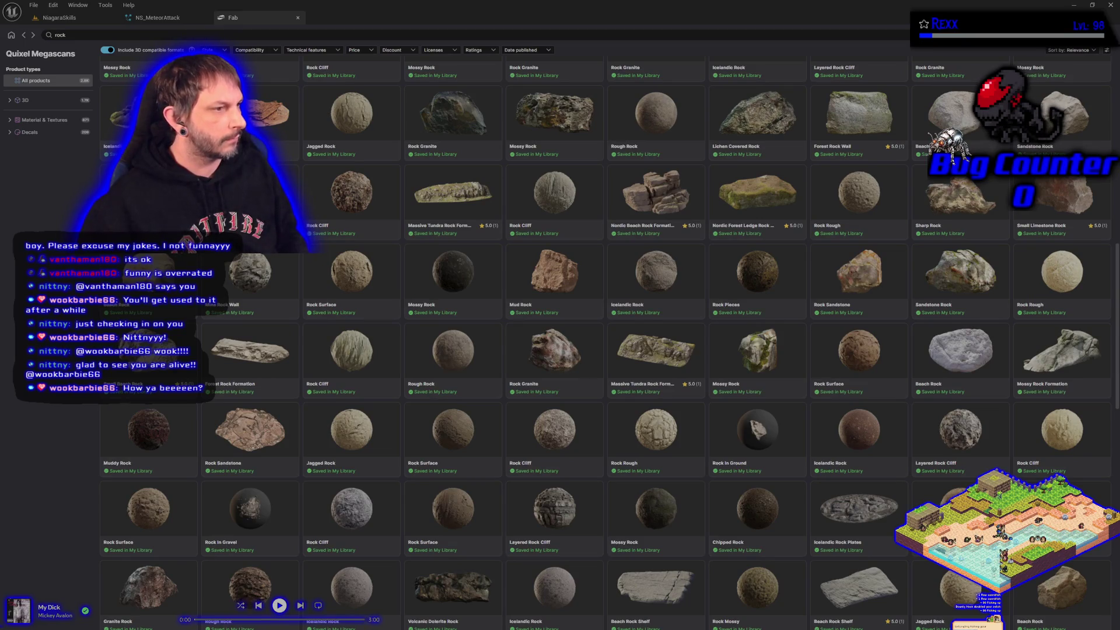
- Browse the Fab rock results and filter them to the 3D product type
key("alt+Tab")
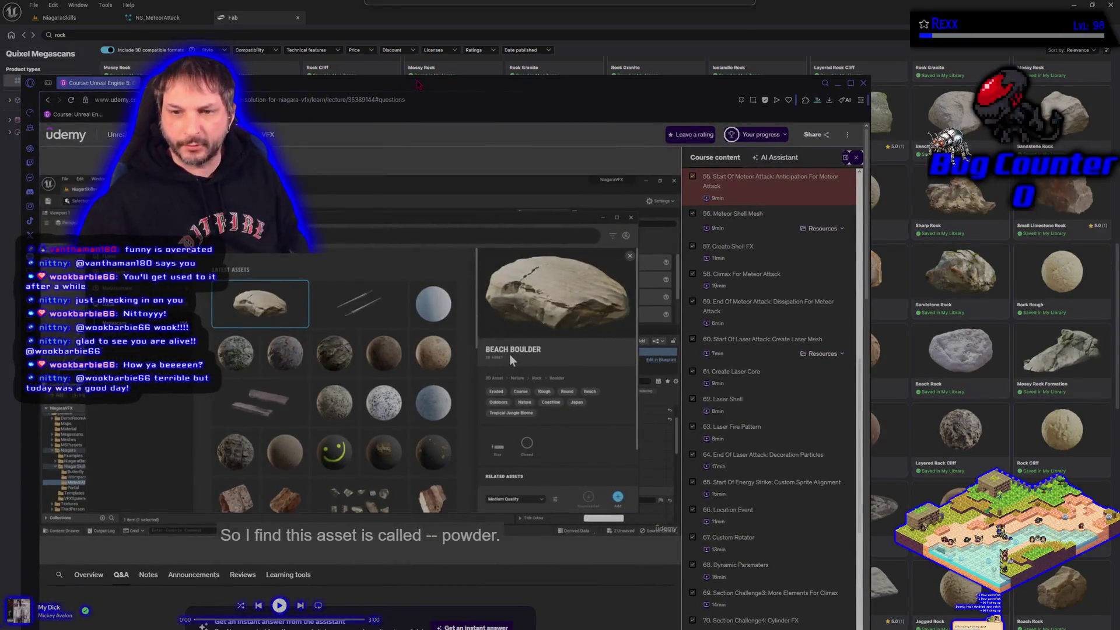
key("alt+Tab")
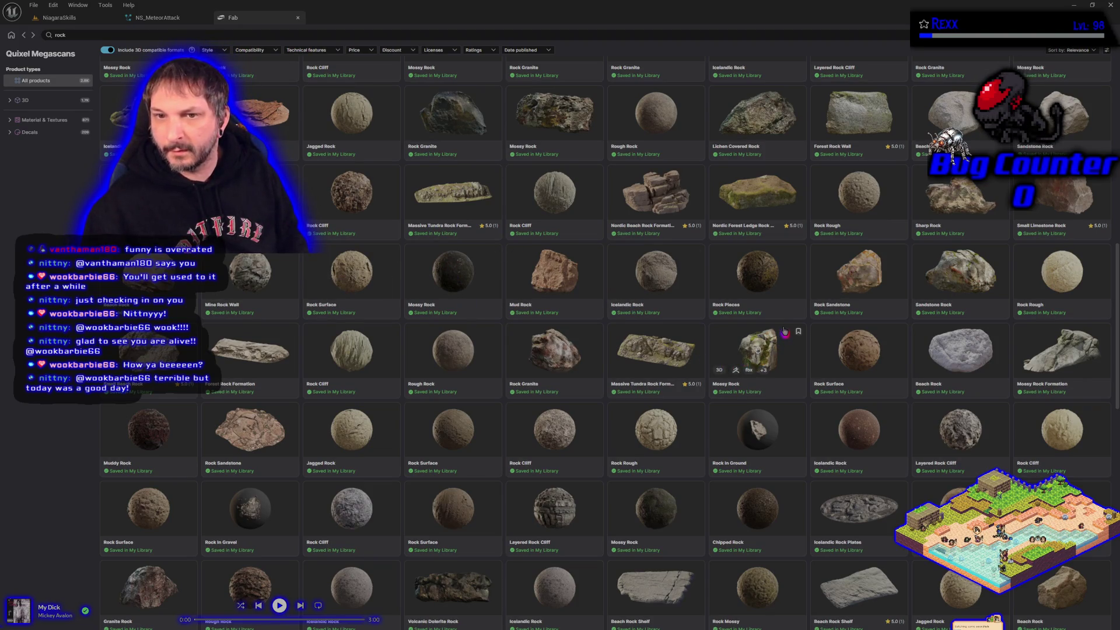
scroll(726, 353, "up", 2)
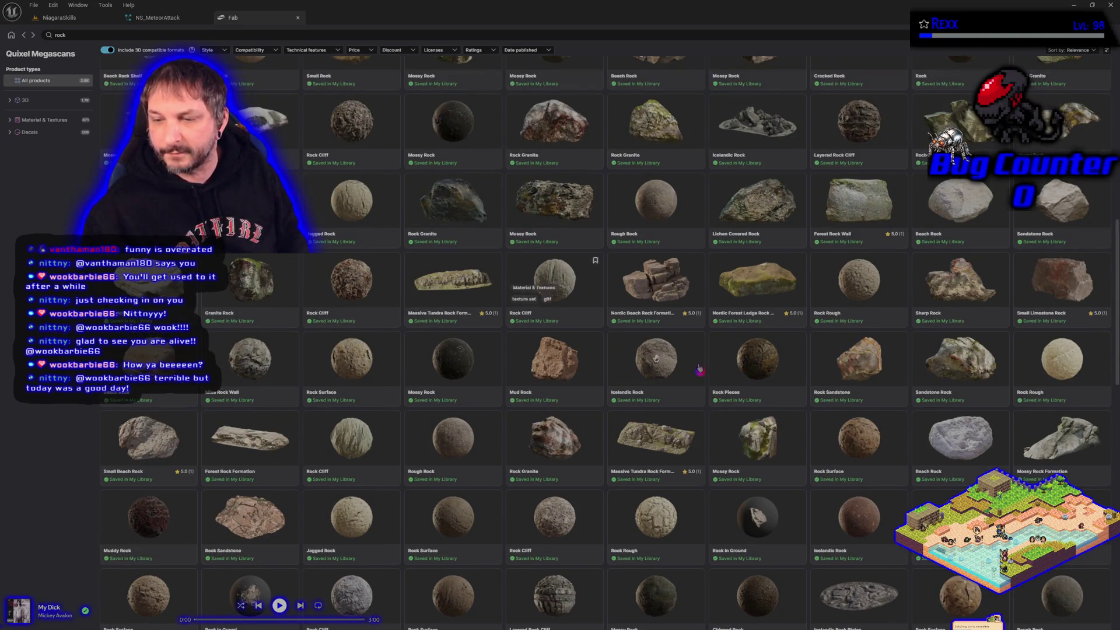
scroll(698, 365, "down", 5)
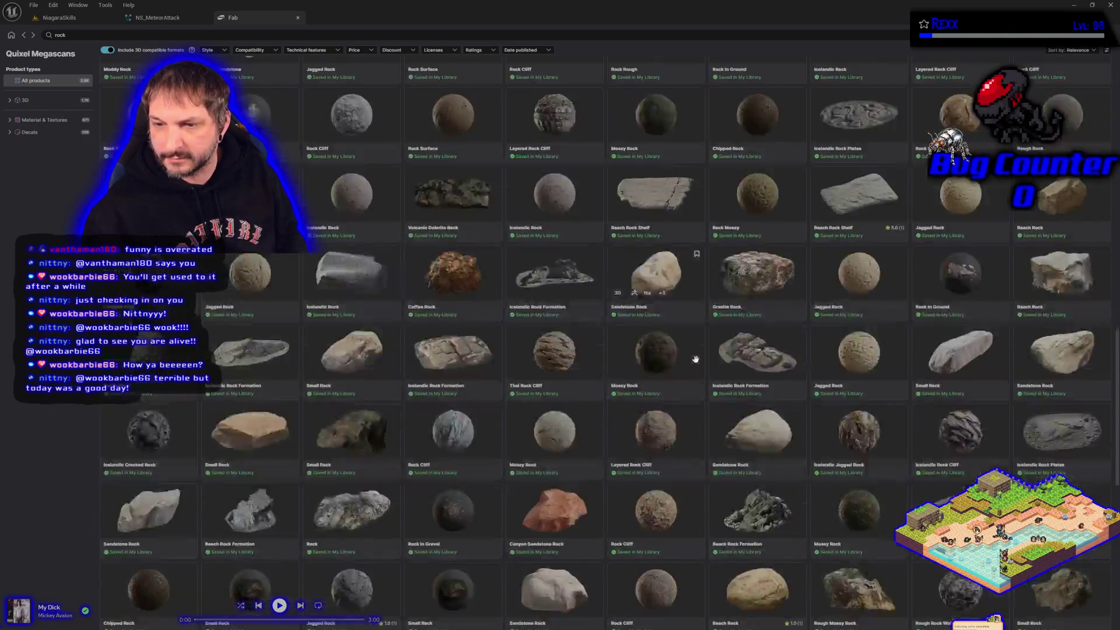
scroll(698, 364, "down", 4)
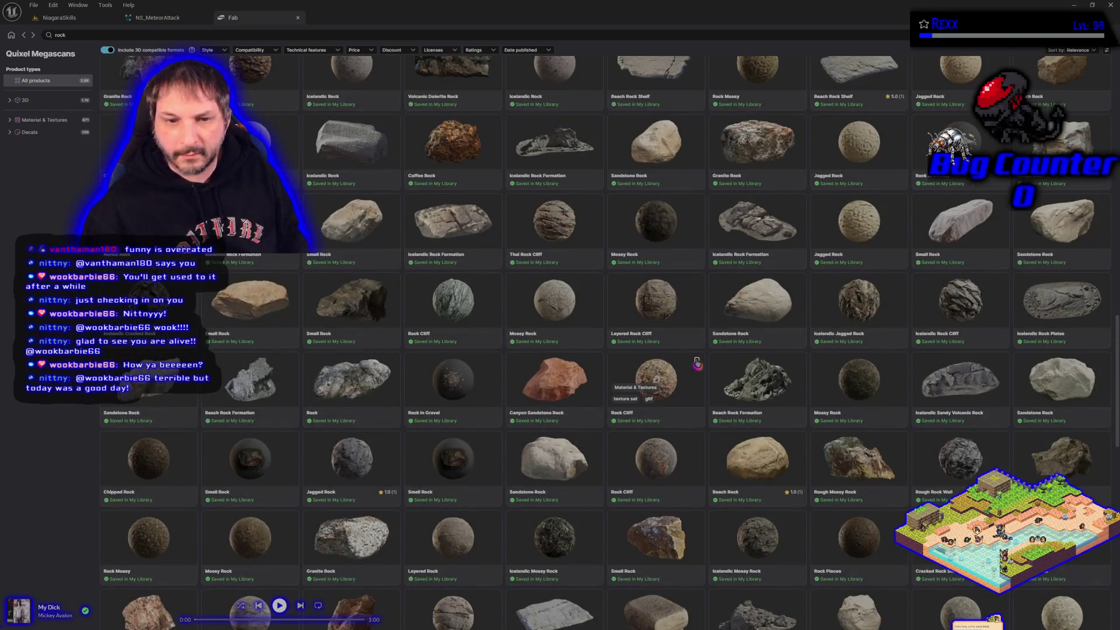
scroll(698, 363, "down", 3)
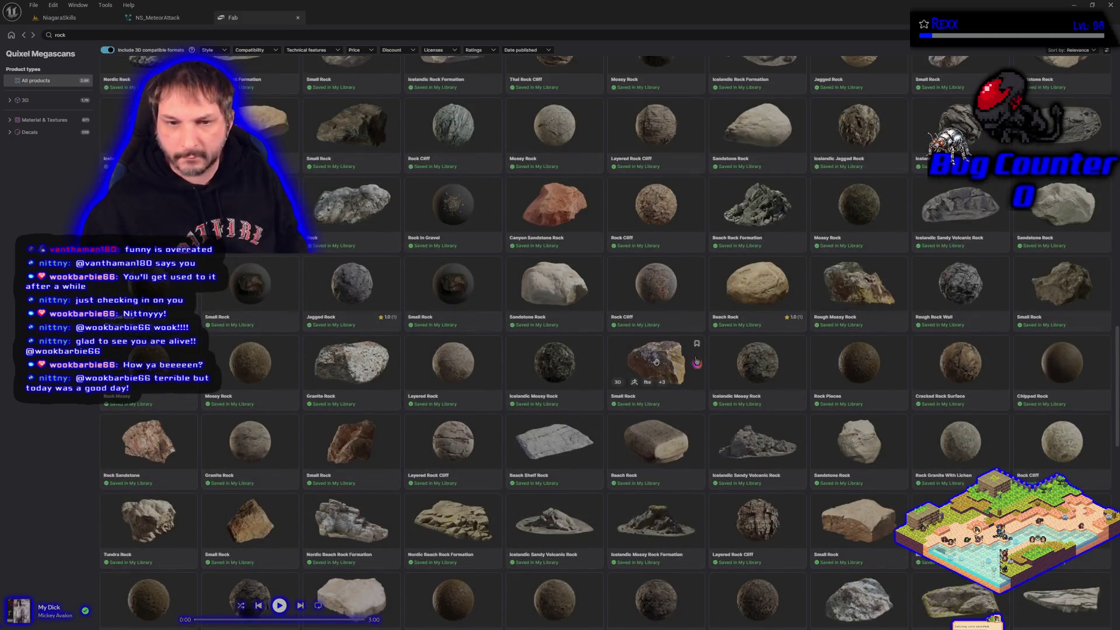
scroll(691, 356, "up", 4)
scroll(690, 353, "up", 10)
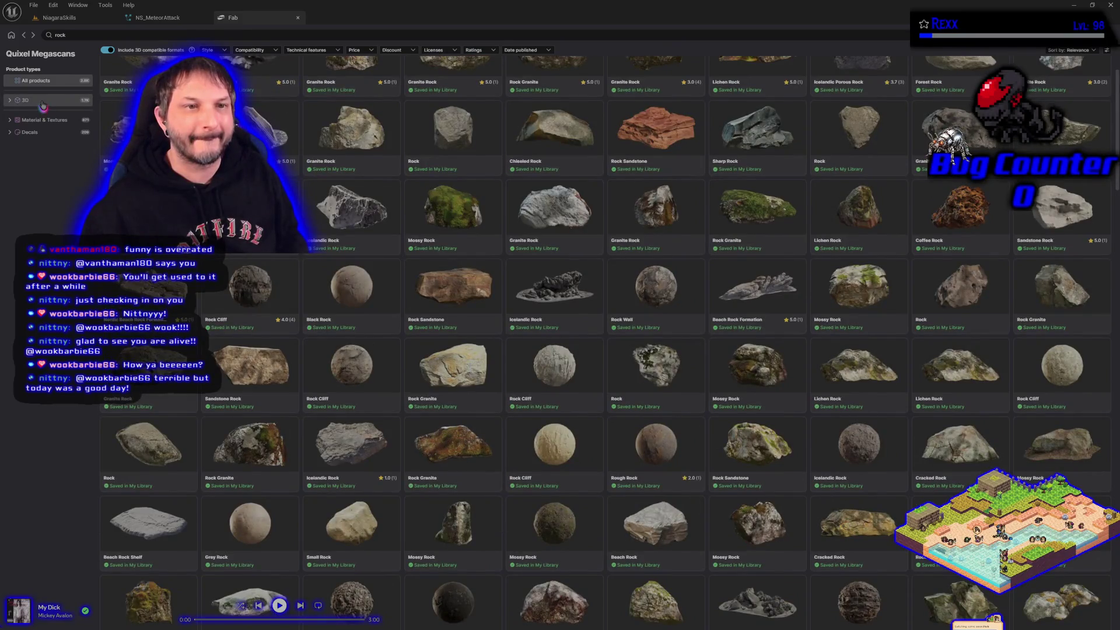
left_click(40, 100)
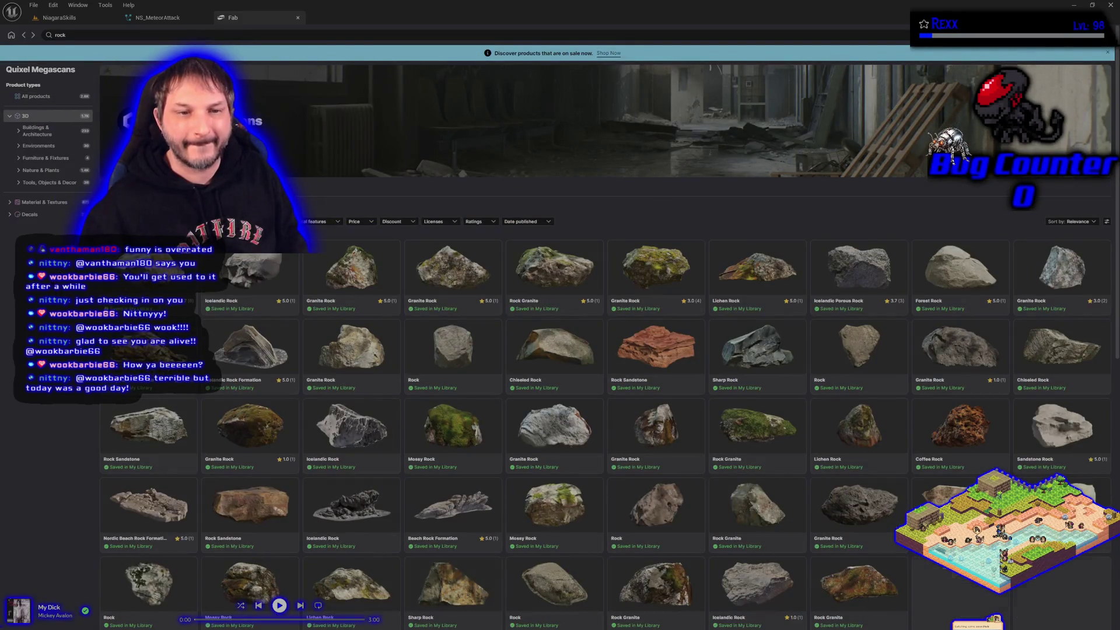
scroll(635, 435, "down", 3)
scroll(635, 435, "down", 1)
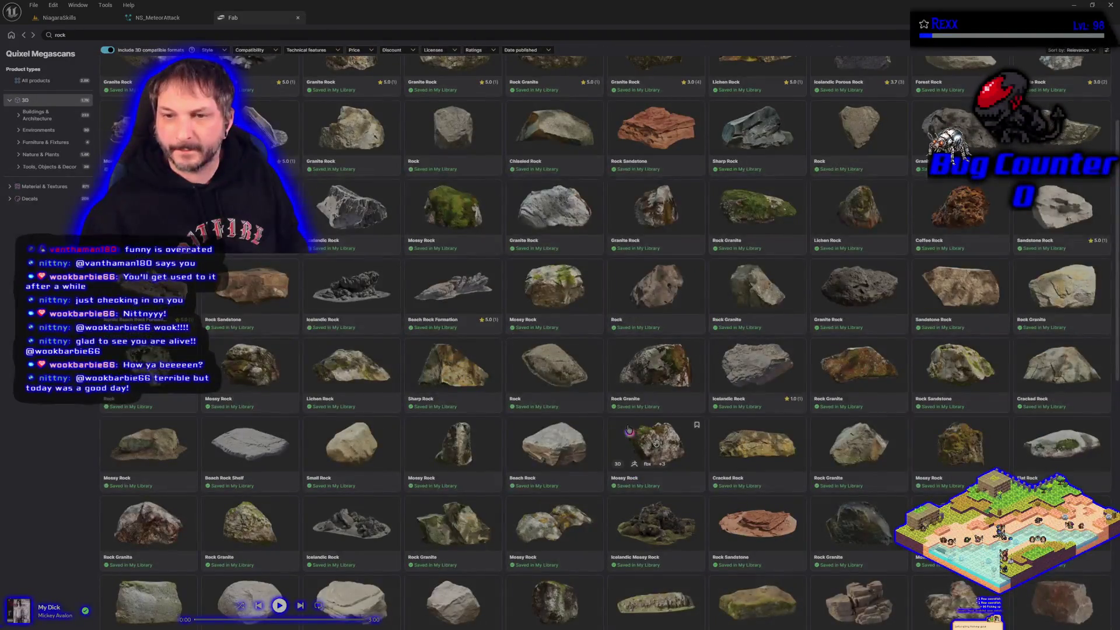
scroll(461, 421, "down", 5)
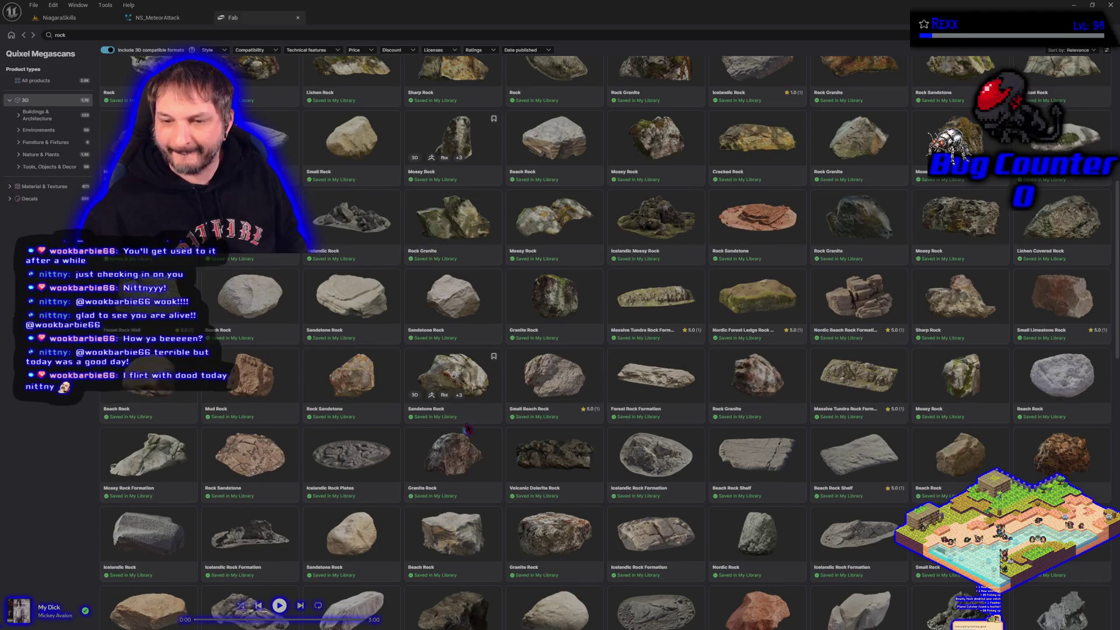
scroll(461, 421, "down", 2)
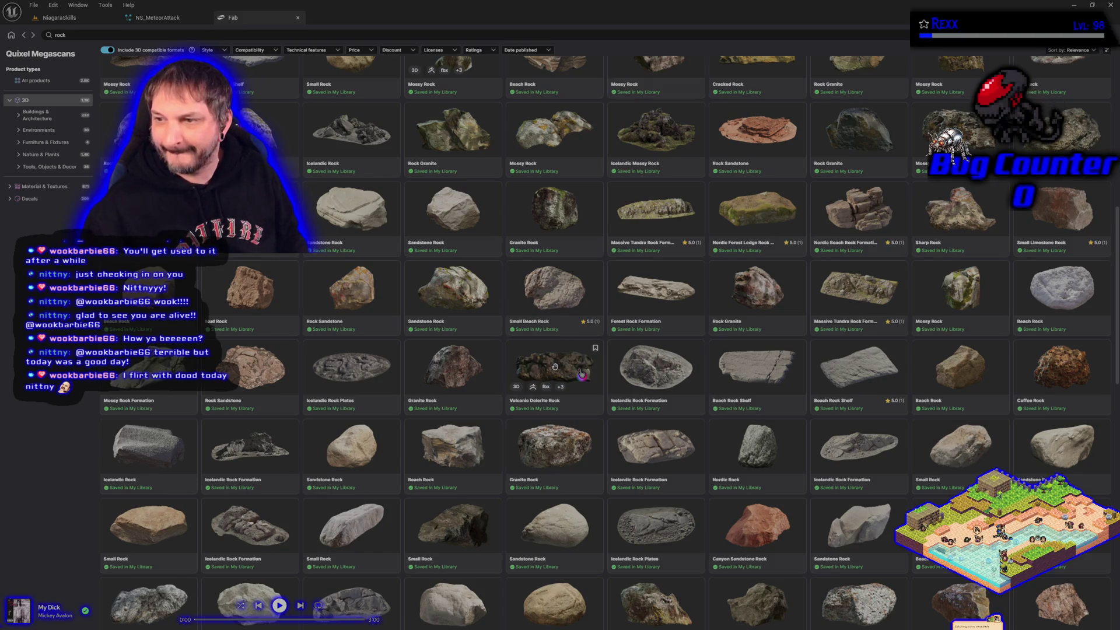
scroll(582, 373, "down", 2)
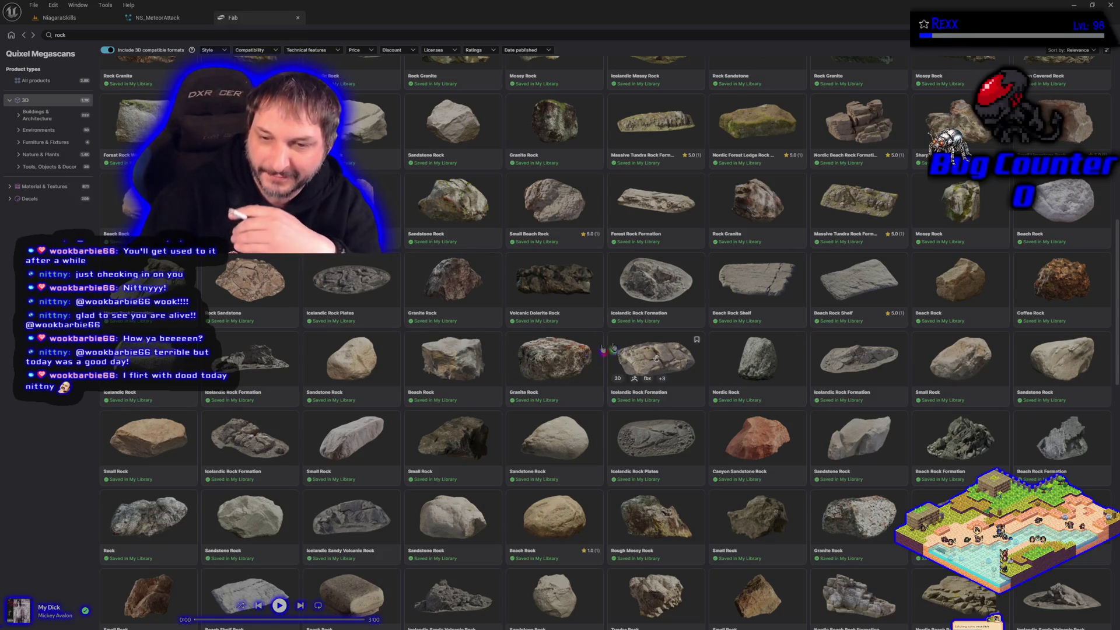
scroll(424, 426, "down", 1)
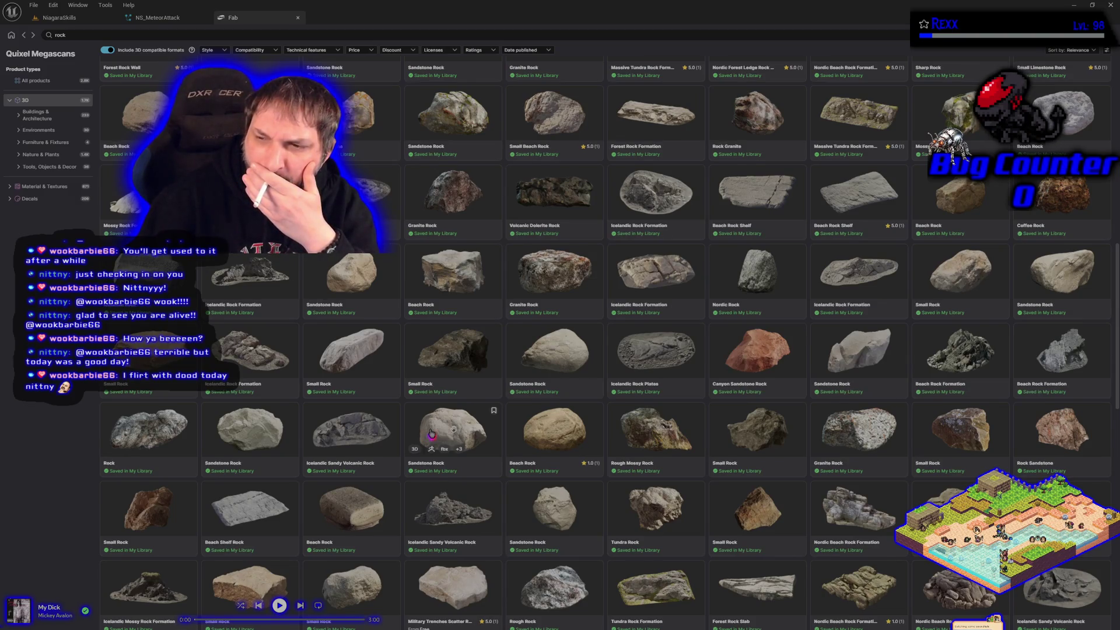
scroll(432, 433, "down", 1)
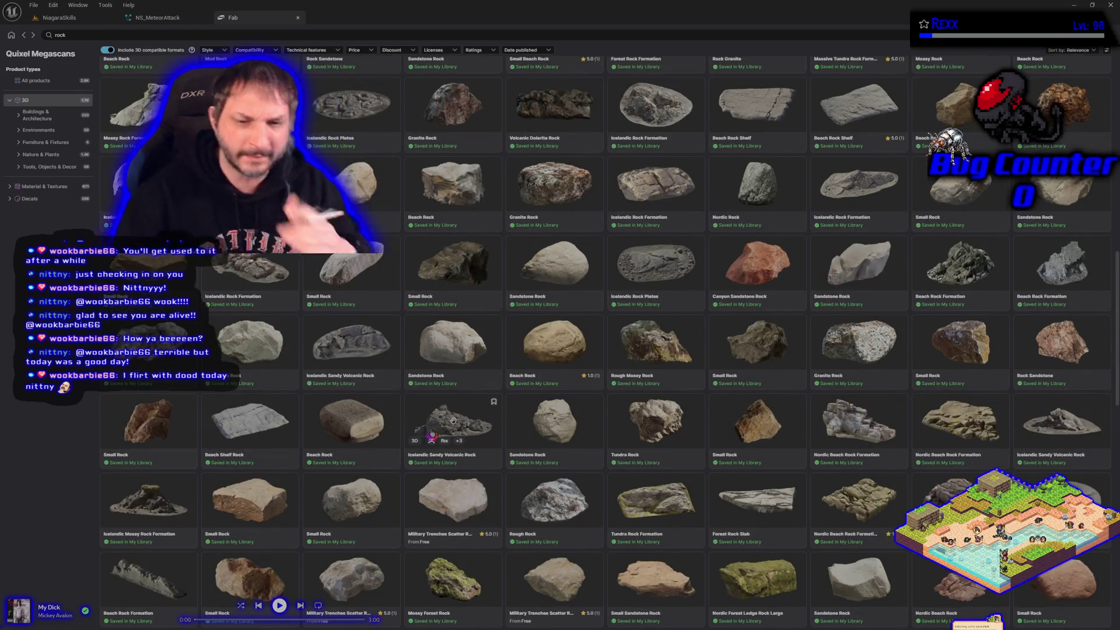
scroll(429, 433, "down", 1)
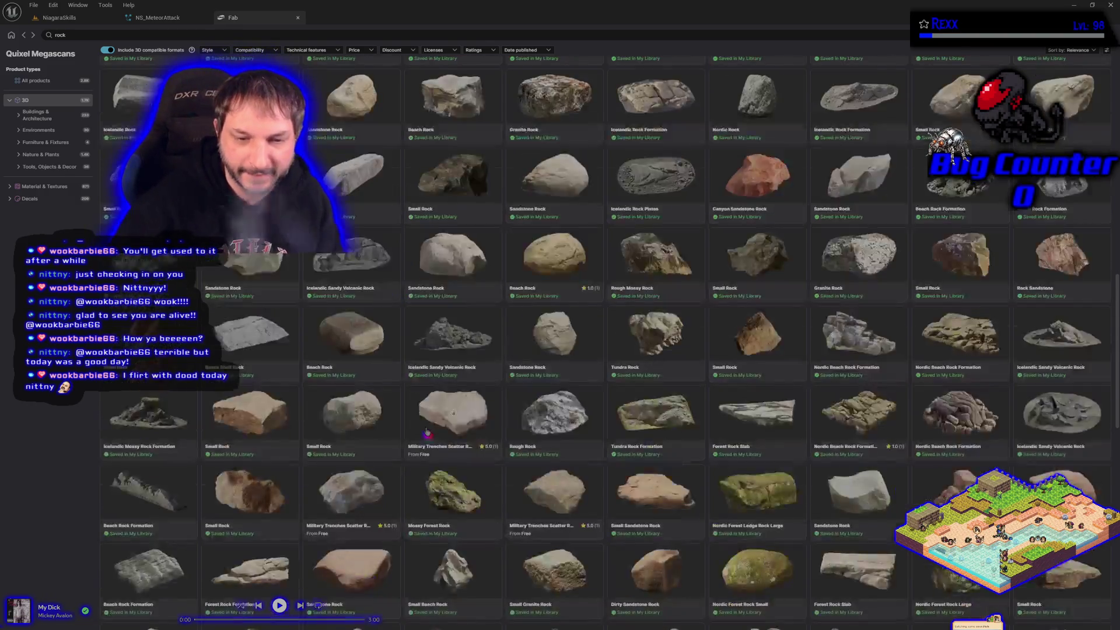
scroll(427, 432, "down", 2)
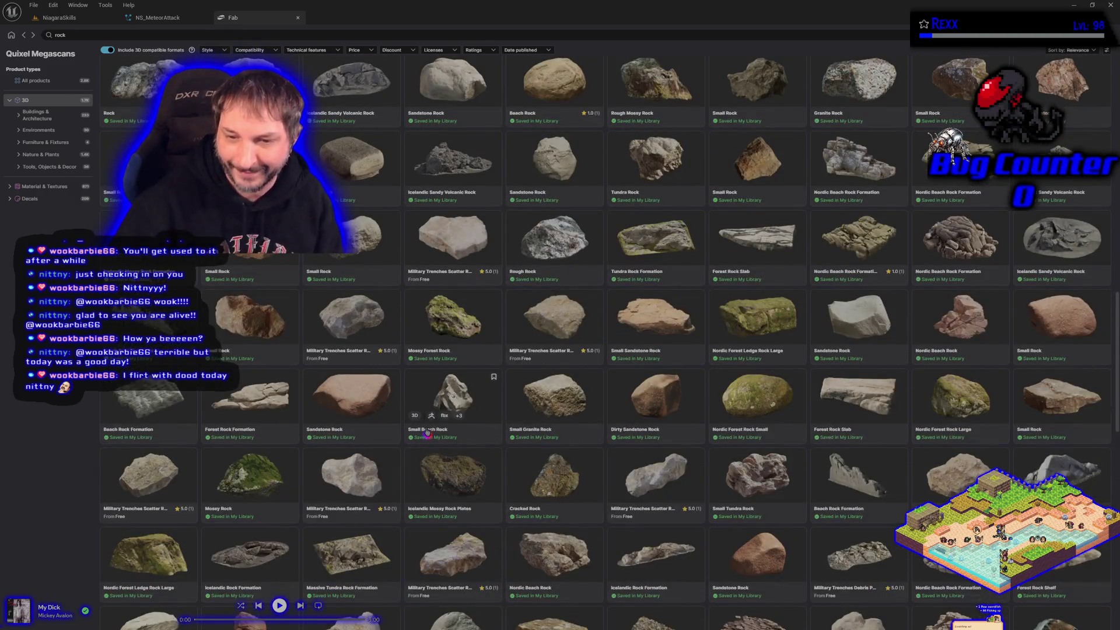
scroll(428, 433, "down", 1)
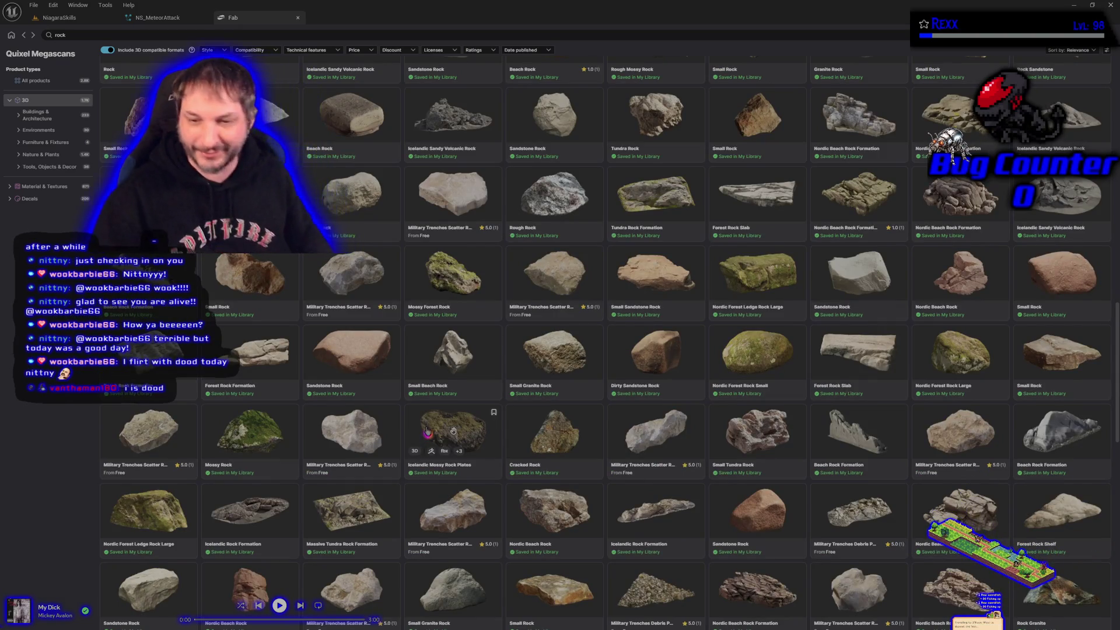
scroll(431, 432, "down", 3)
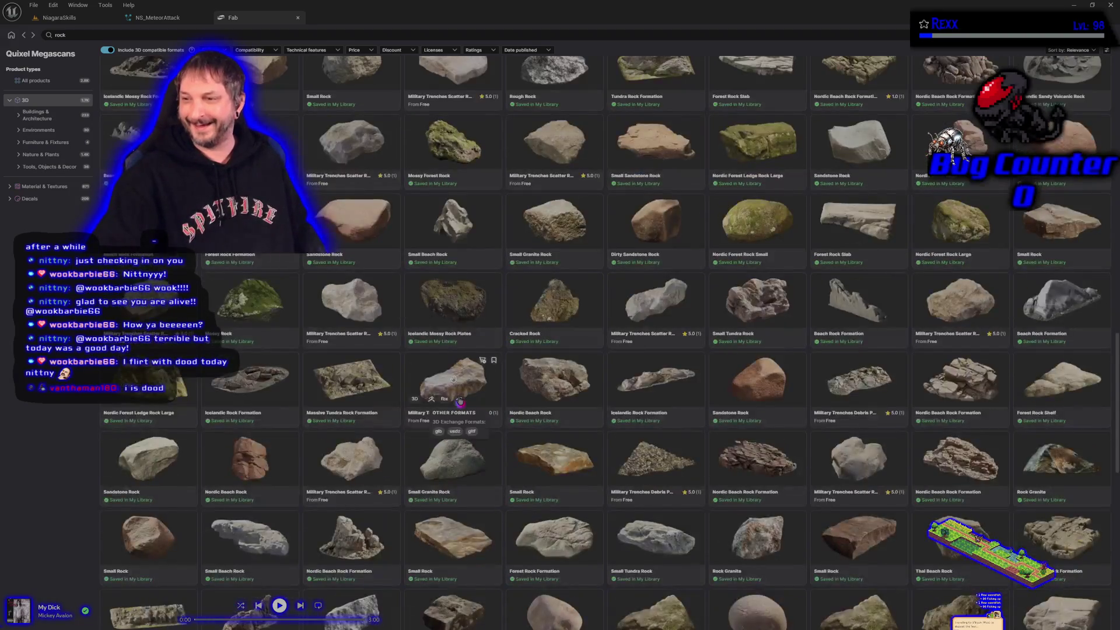
scroll(460, 401, "down", 3)
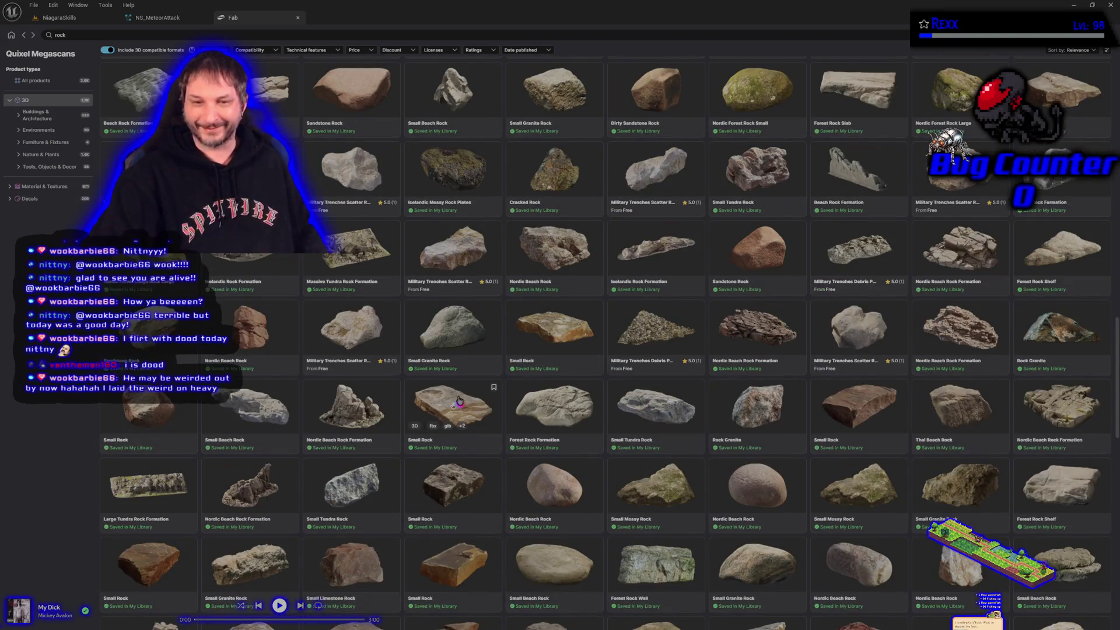
scroll(460, 393, "down", 2)
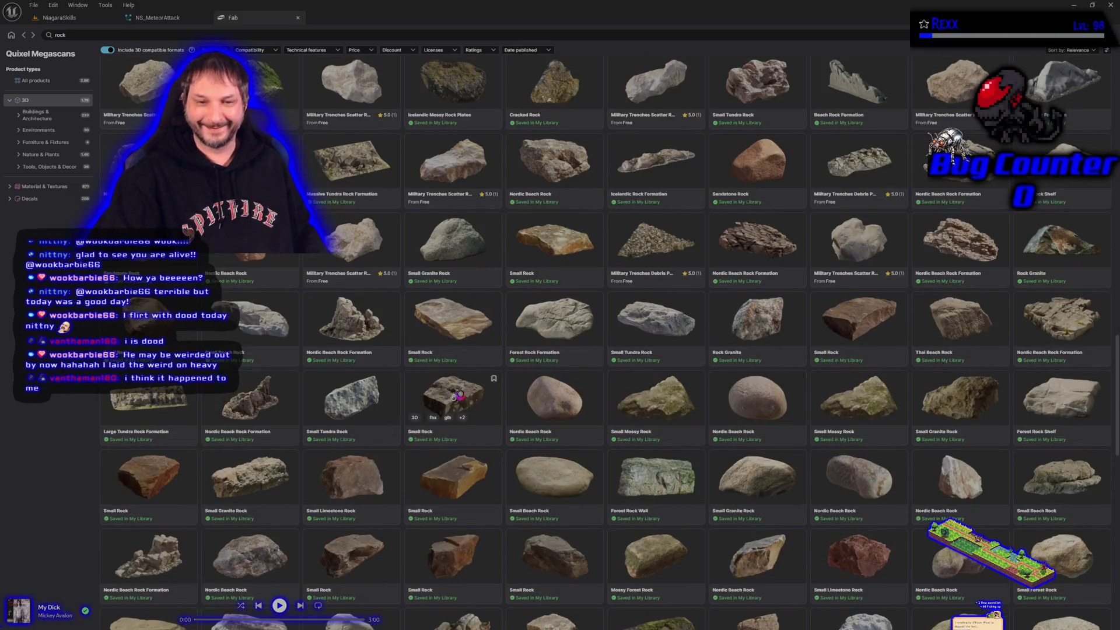
scroll(460, 393, "down", 4)
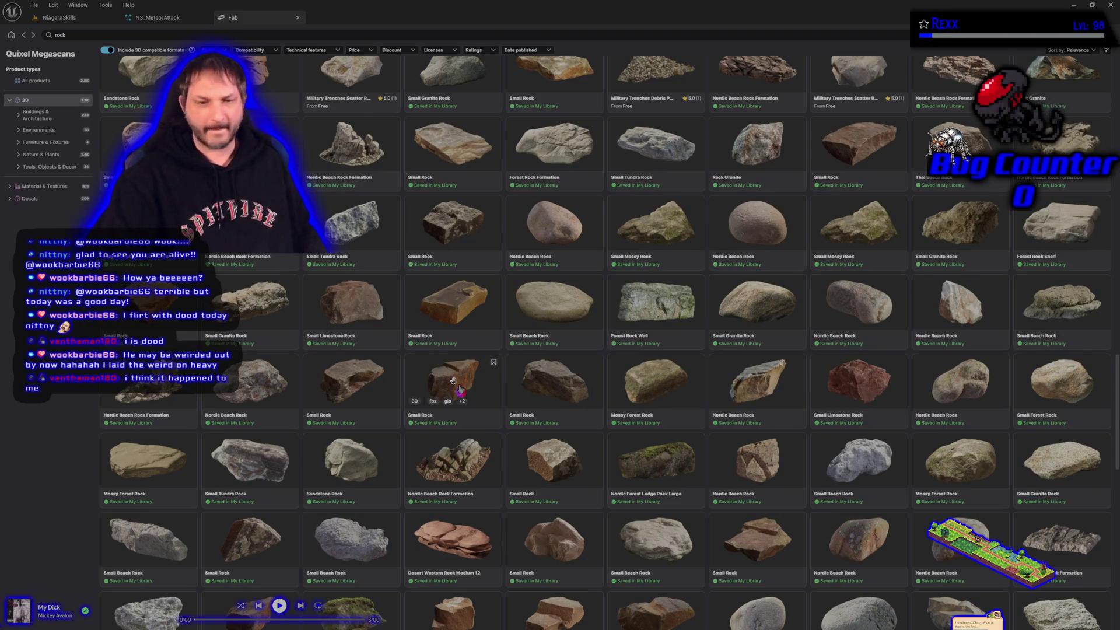
scroll(460, 389, "down", 4)
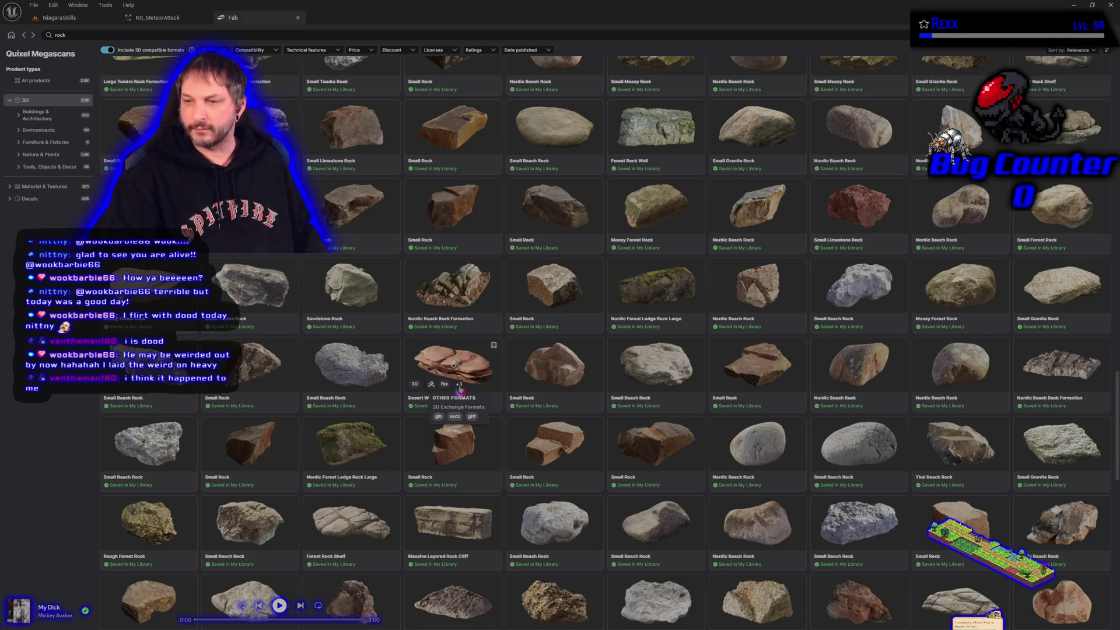
scroll(460, 390, "down", 2)
scroll(460, 390, "down", 3)
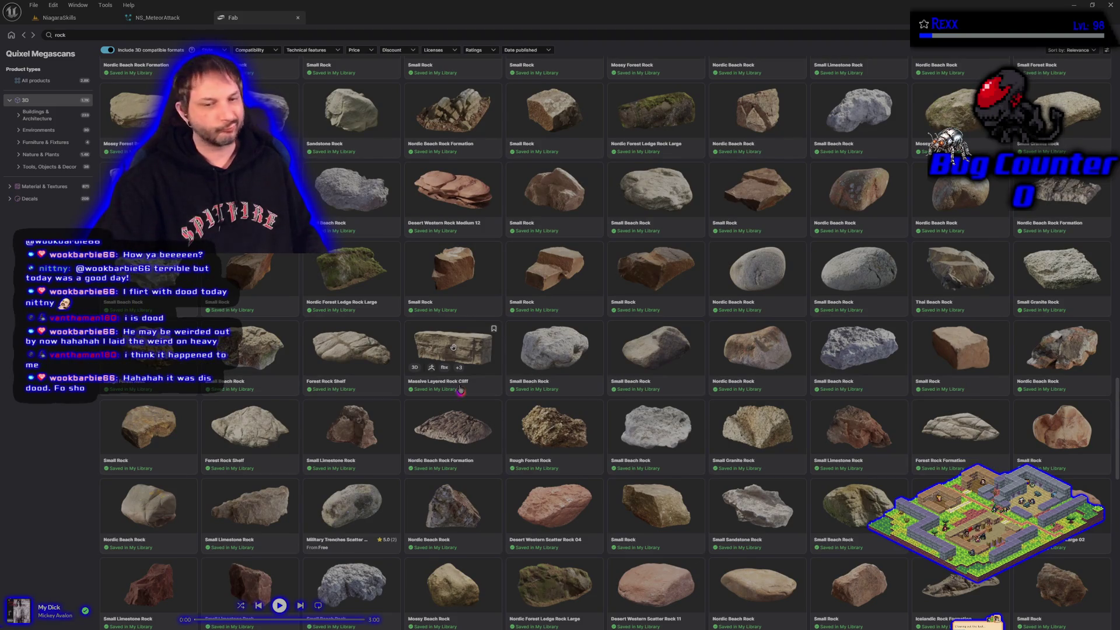
scroll(461, 390, "down", 3)
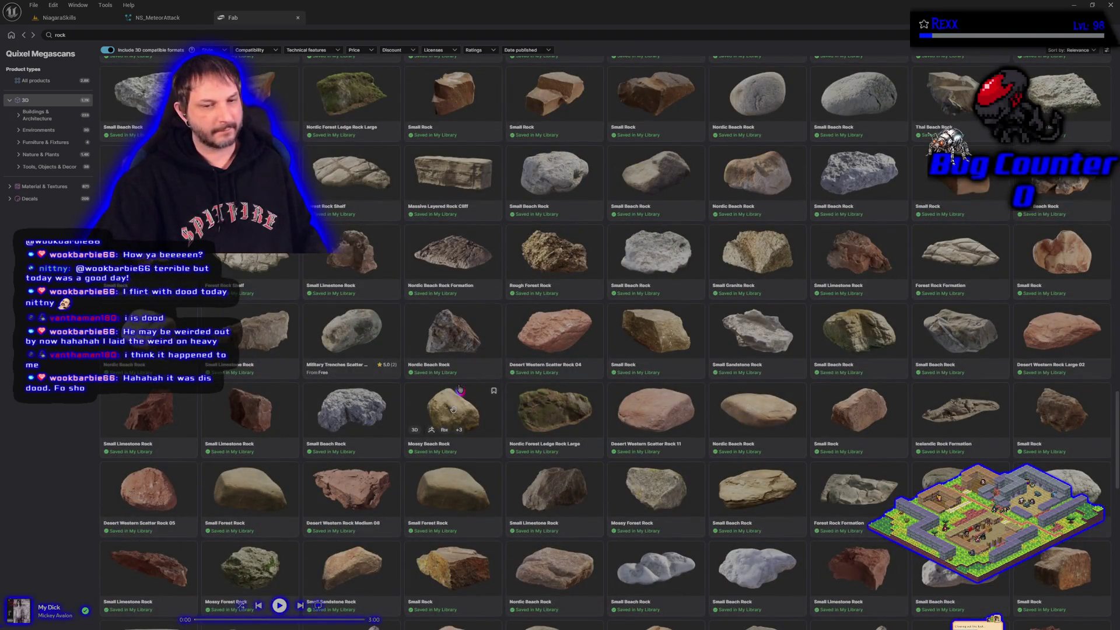
scroll(459, 389, "down", 3)
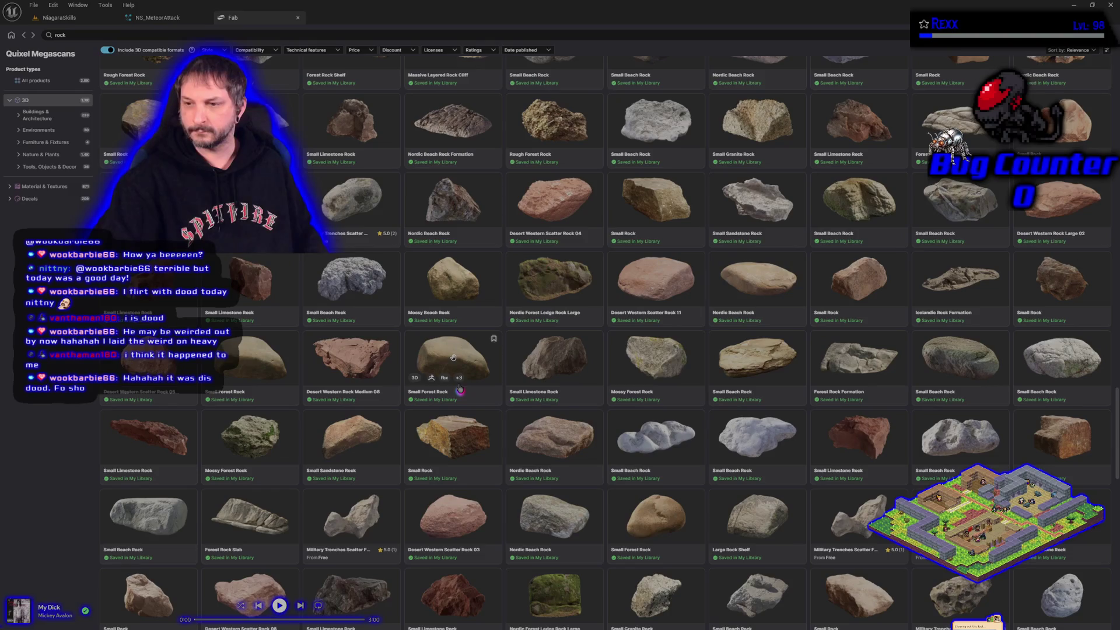
scroll(459, 389, "down", 3)
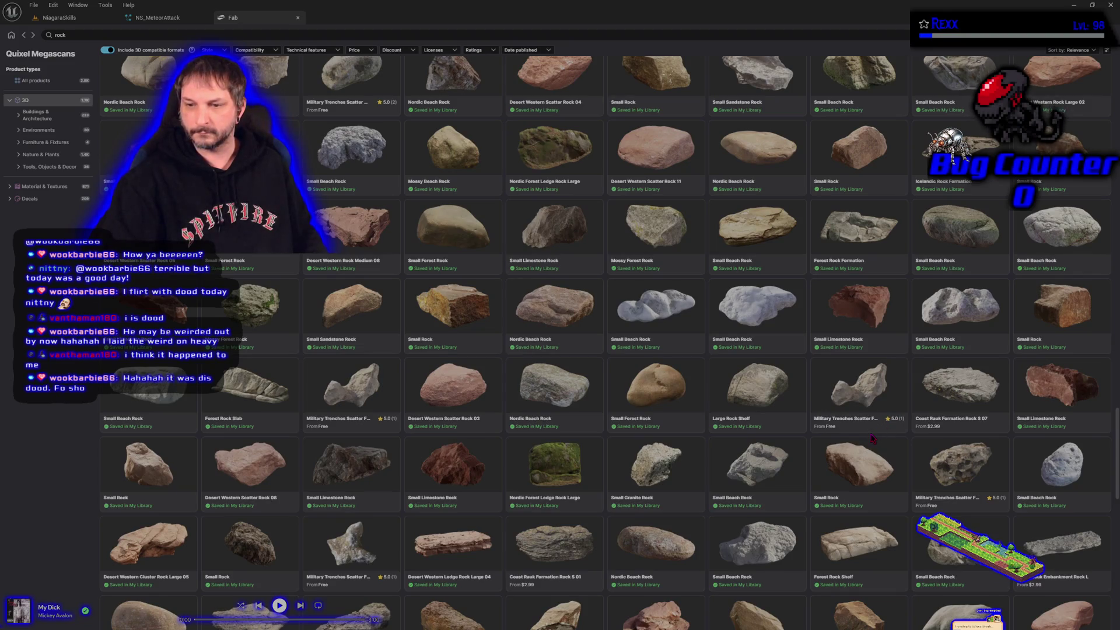
mouse_move(362, 383)
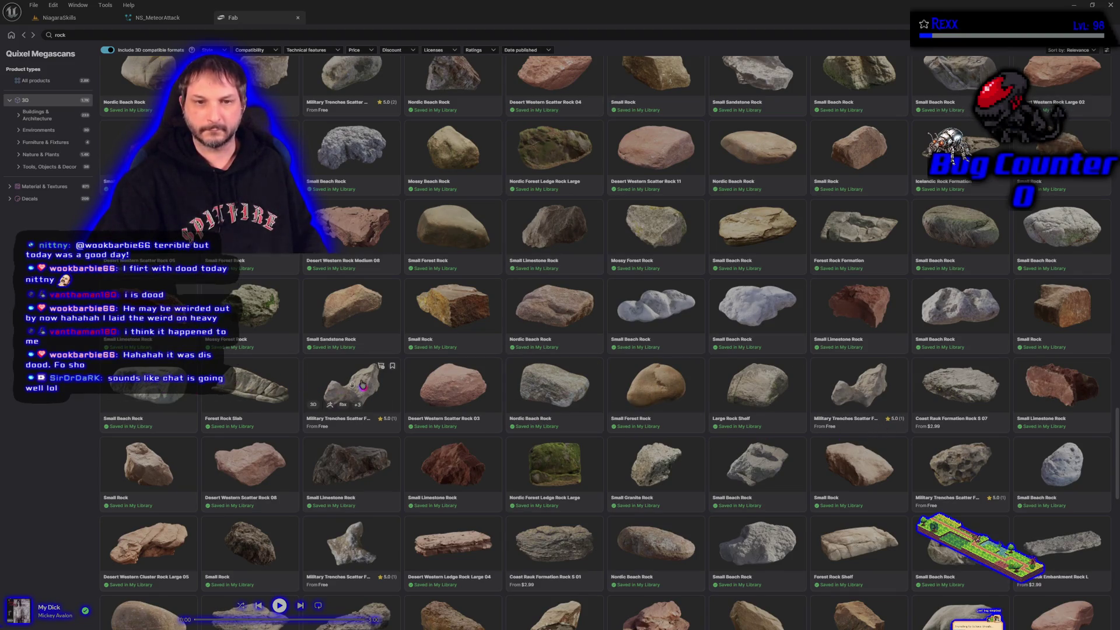
scroll(362, 384, "down", 3)
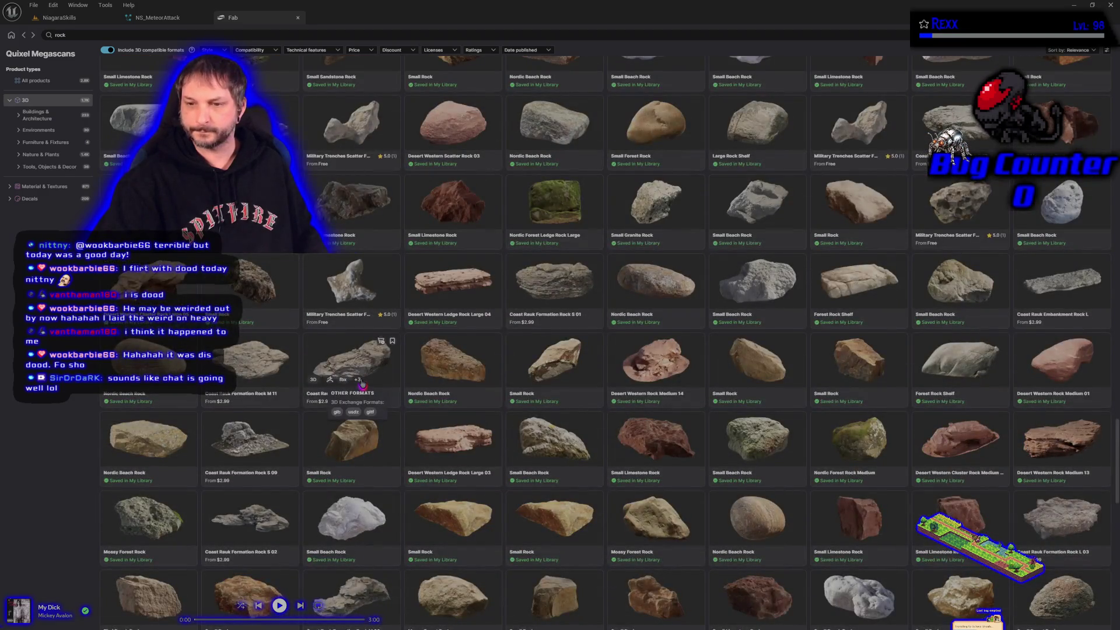
scroll(362, 386, "down", 1)
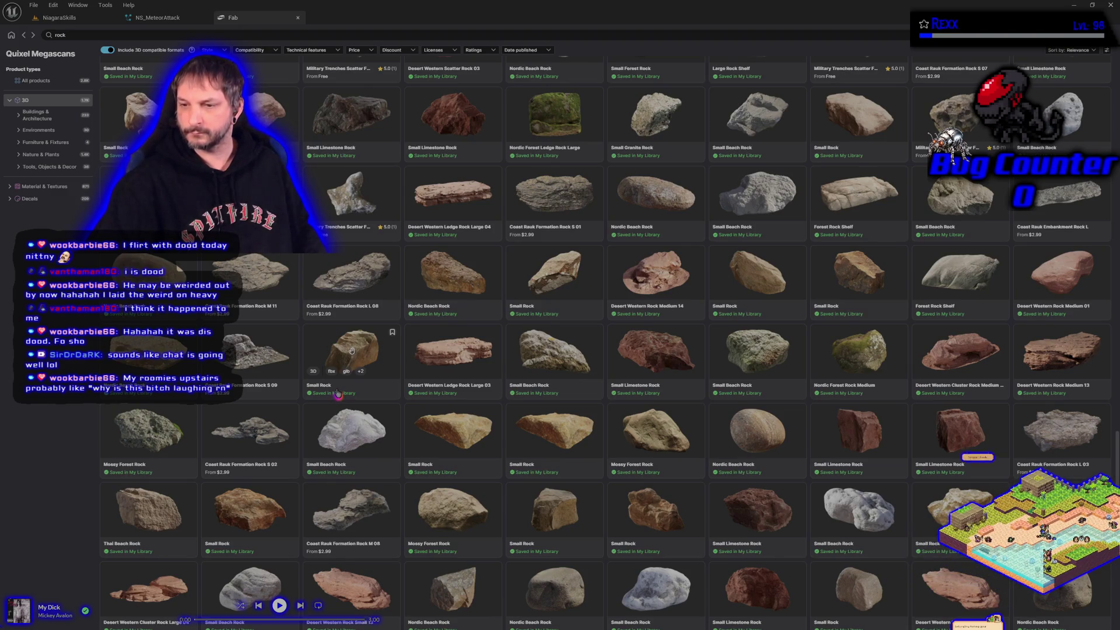
scroll(337, 390, "down", 3)
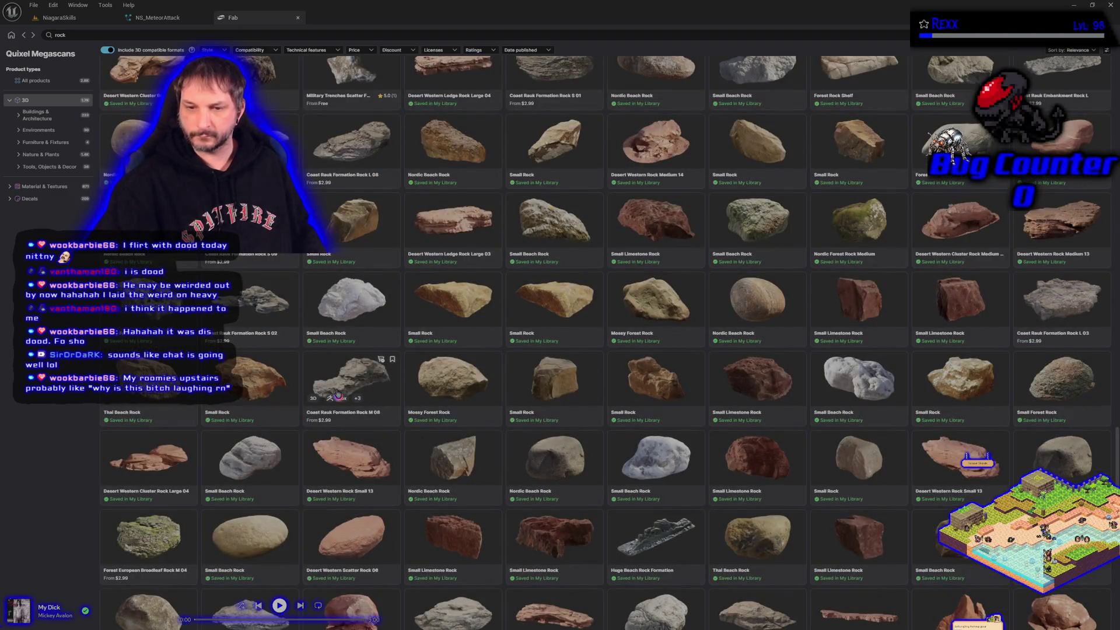
scroll(337, 392, "down", 7)
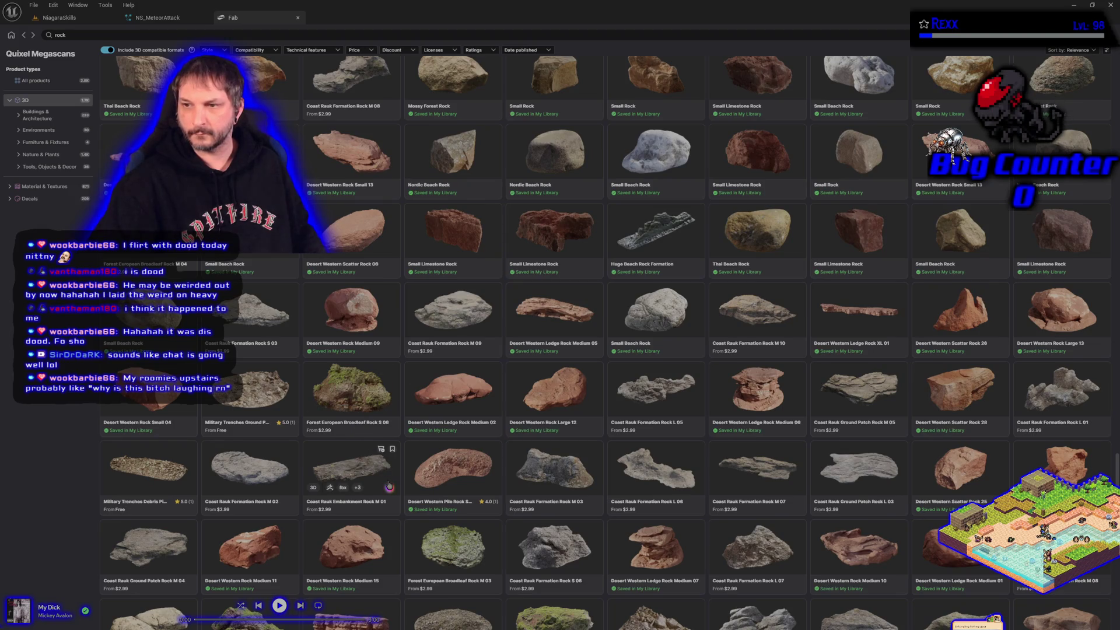
scroll(352, 442, "down", 6)
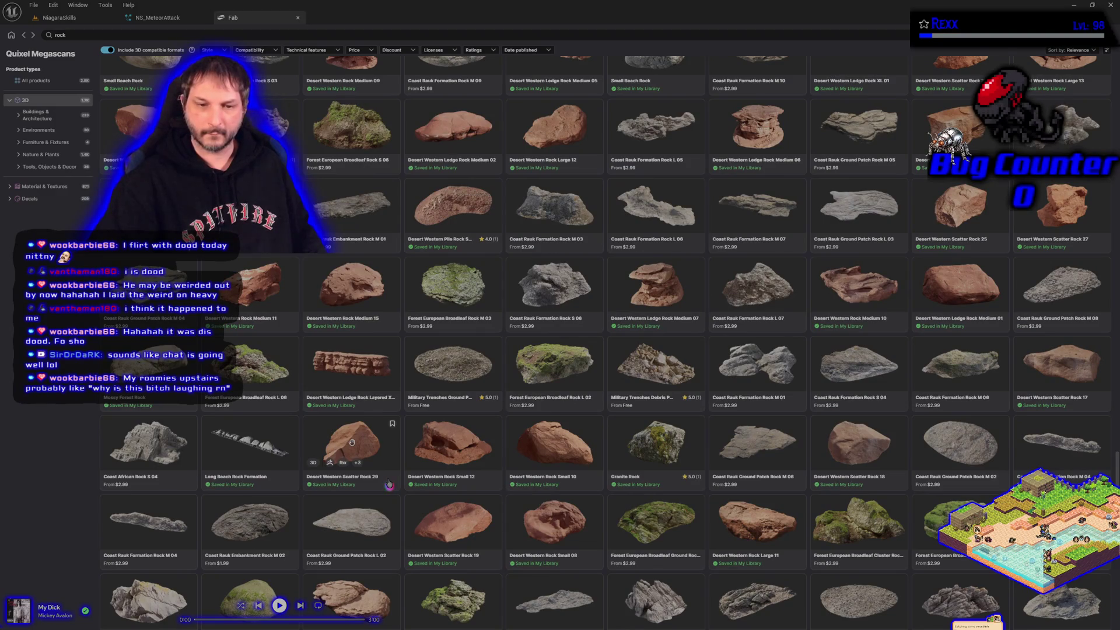
scroll(352, 441, "down", 5)
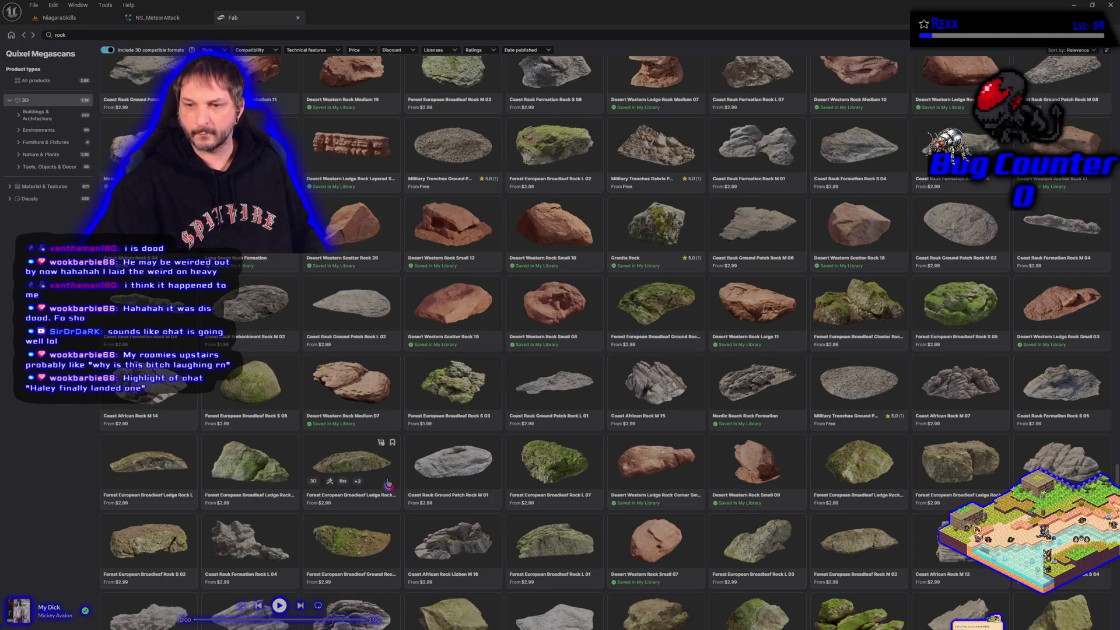
scroll(389, 483, "down", 5)
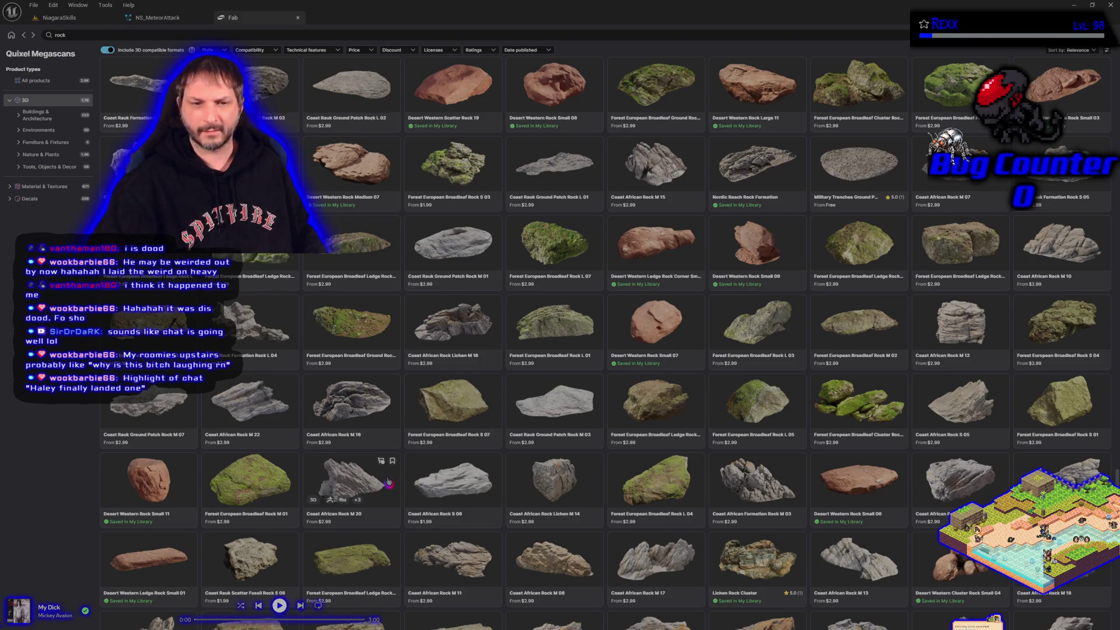
scroll(389, 481, "down", 6)
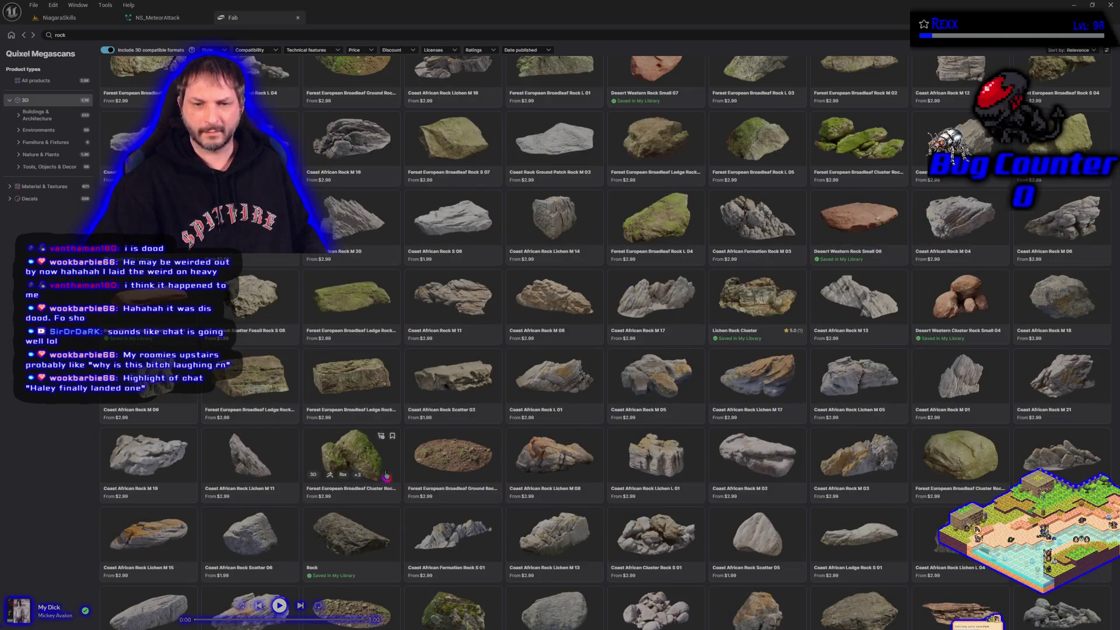
scroll(387, 476, "down", 5)
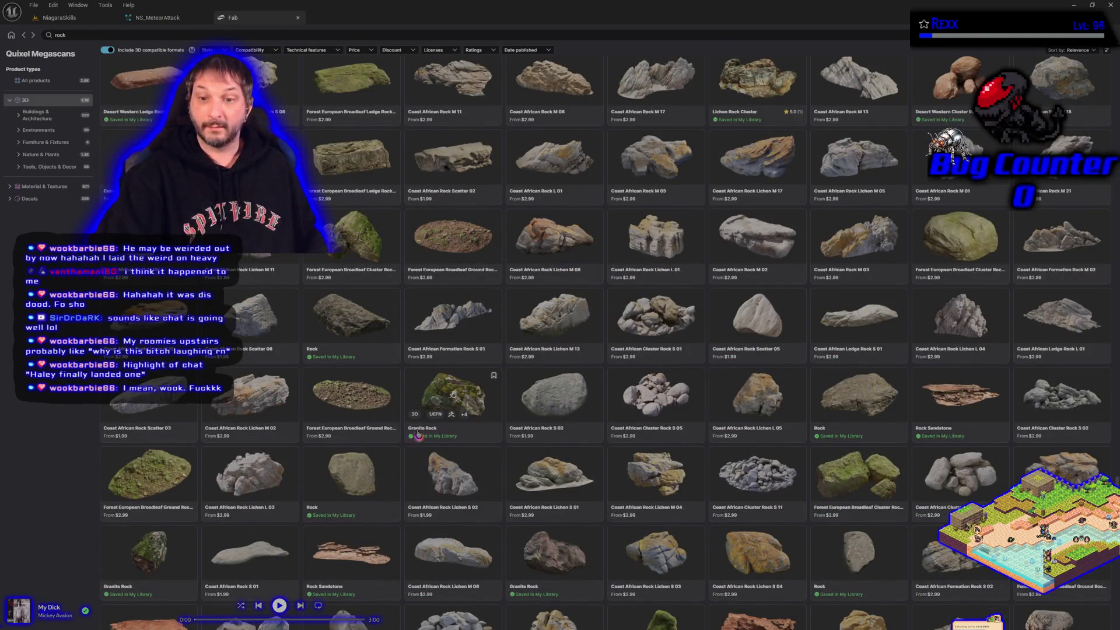
scroll(419, 435, "down", 6)
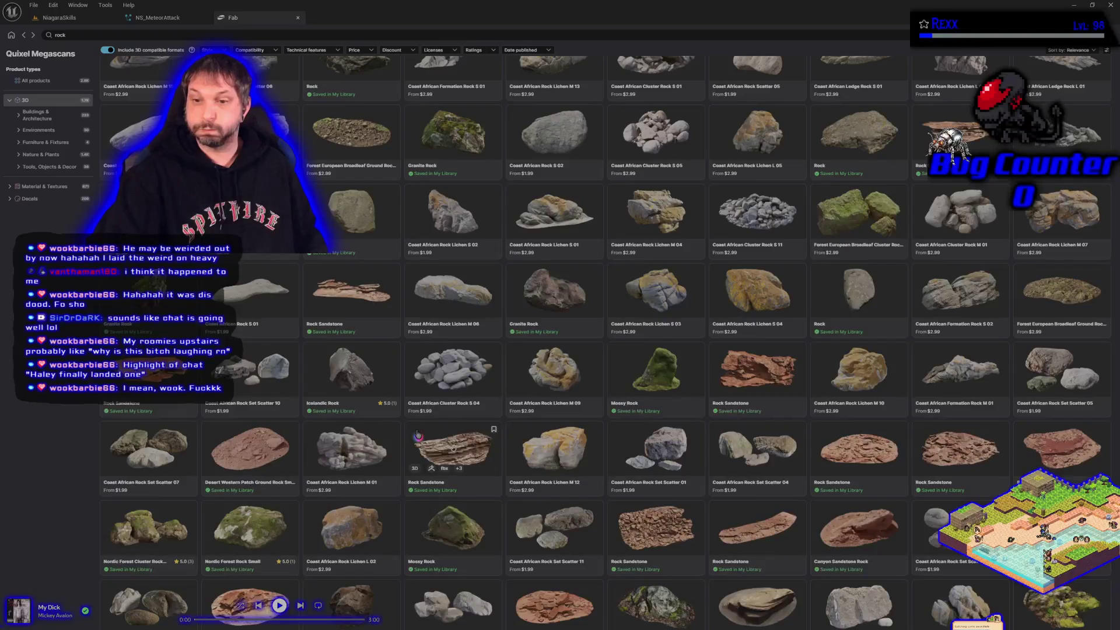
scroll(418, 434, "down", 5)
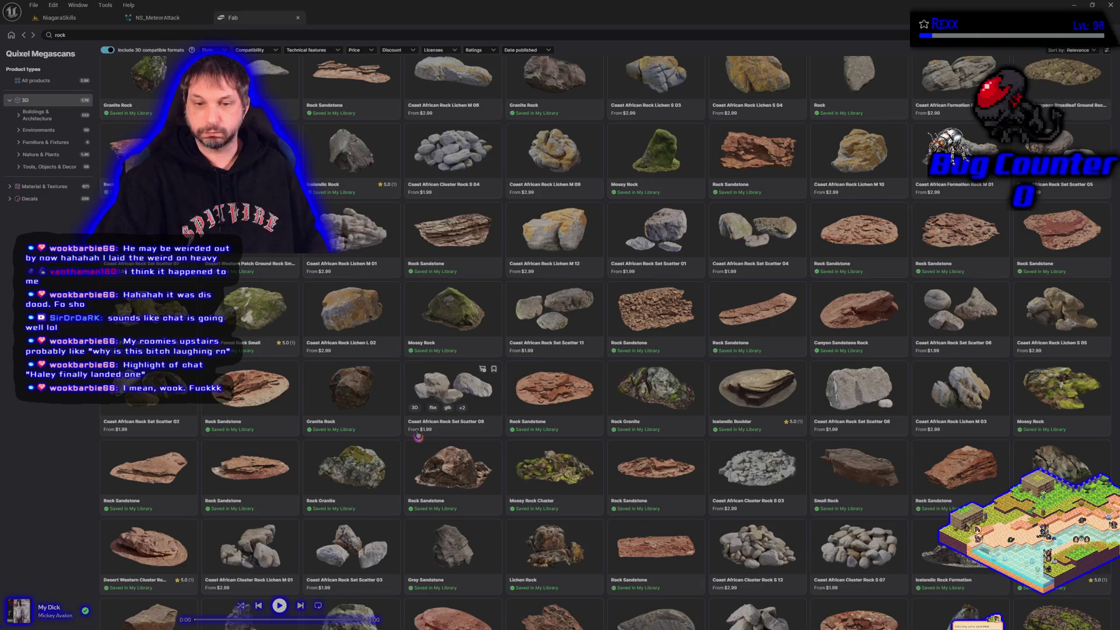
scroll(419, 434, "down", 6)
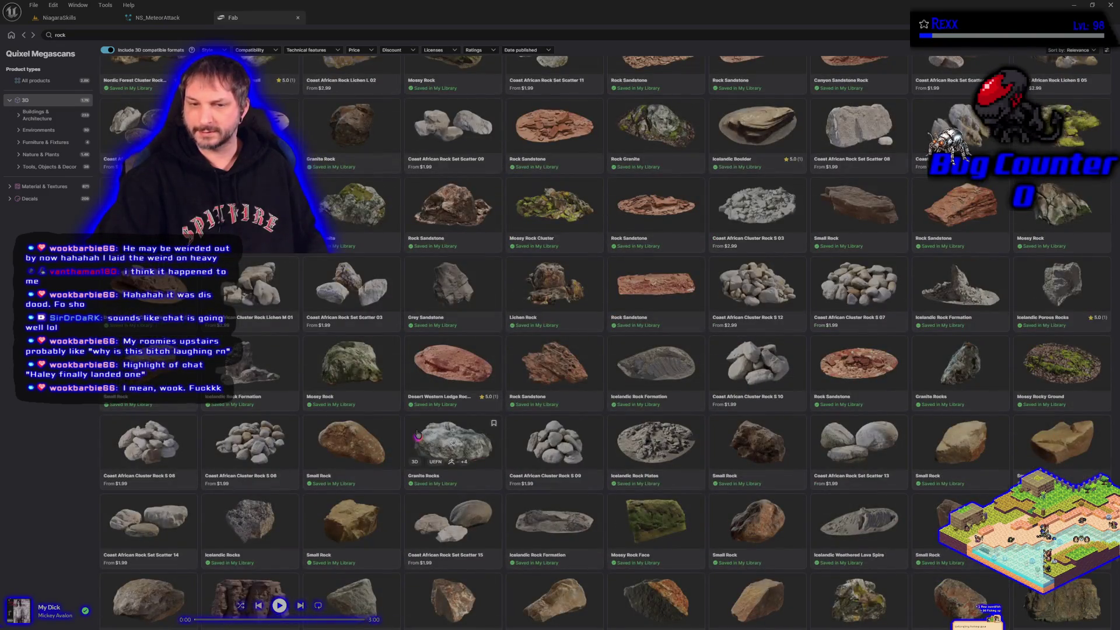
scroll(419, 434, "down", 2)
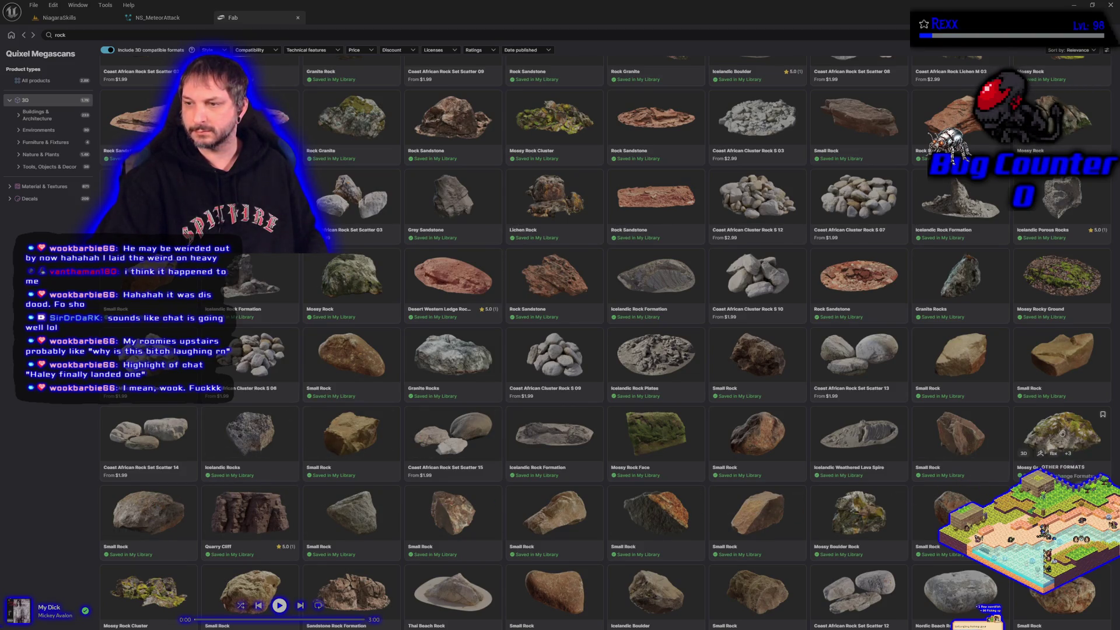
scroll(1062, 438, "up", 15)
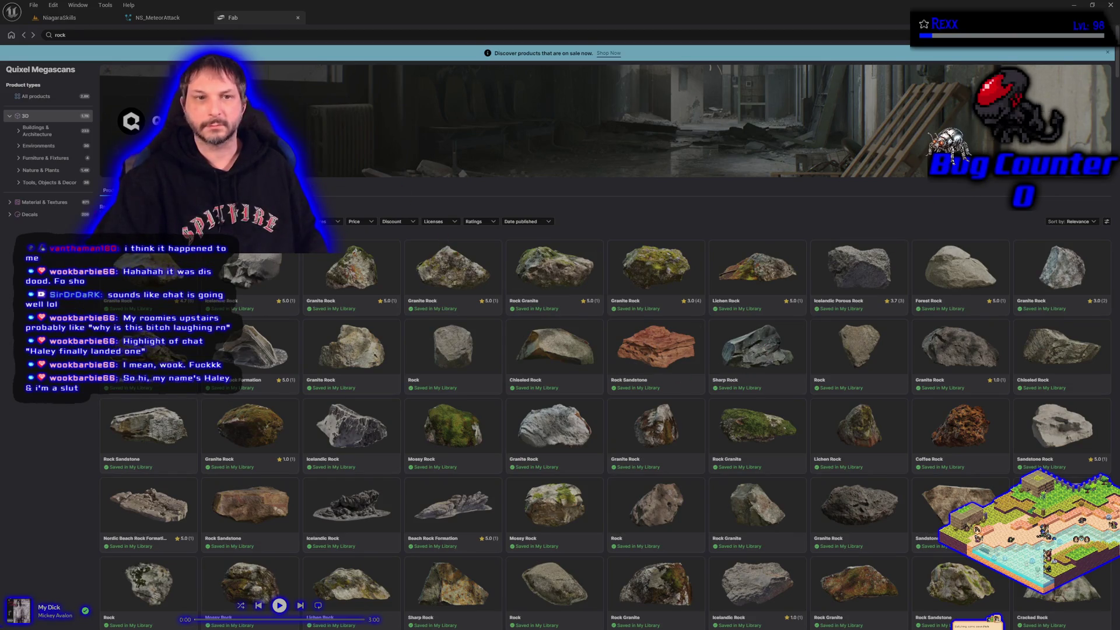
left_click(81, 35)
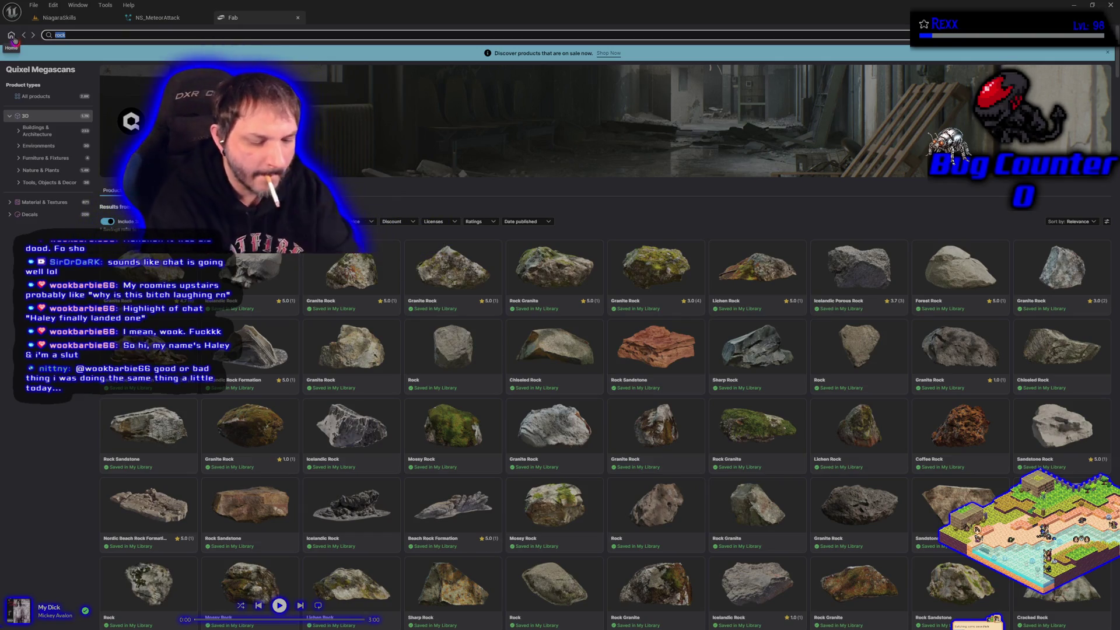
- Search Quixel Megascans for 'boulder' and browse the Icelandic, Sandstone, Beach and Mossy boulder results
type("boulder")
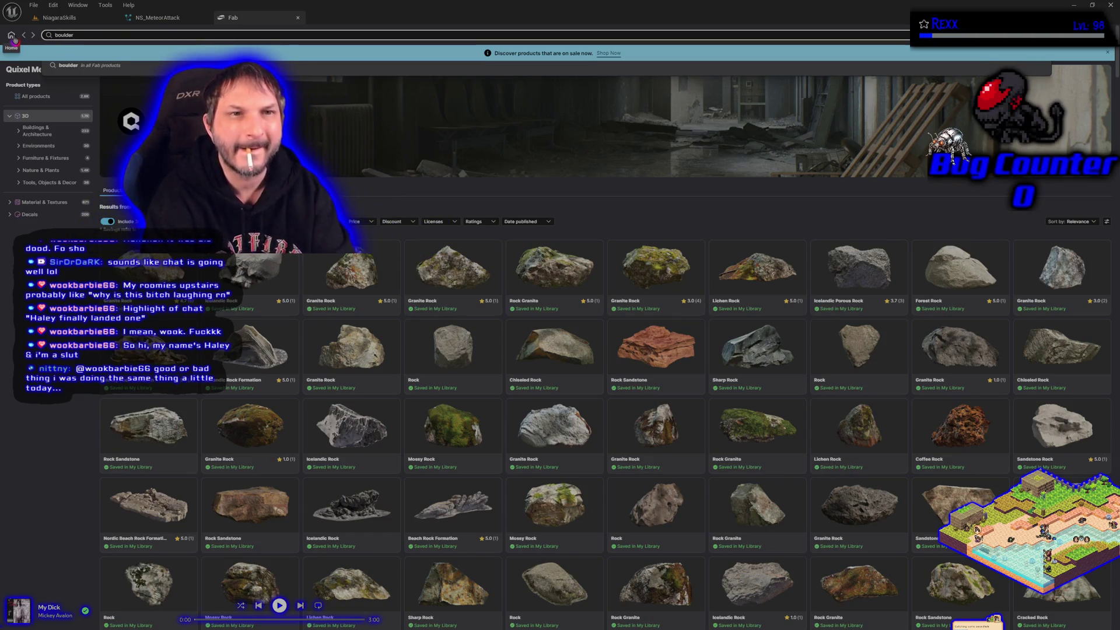
key("Return")
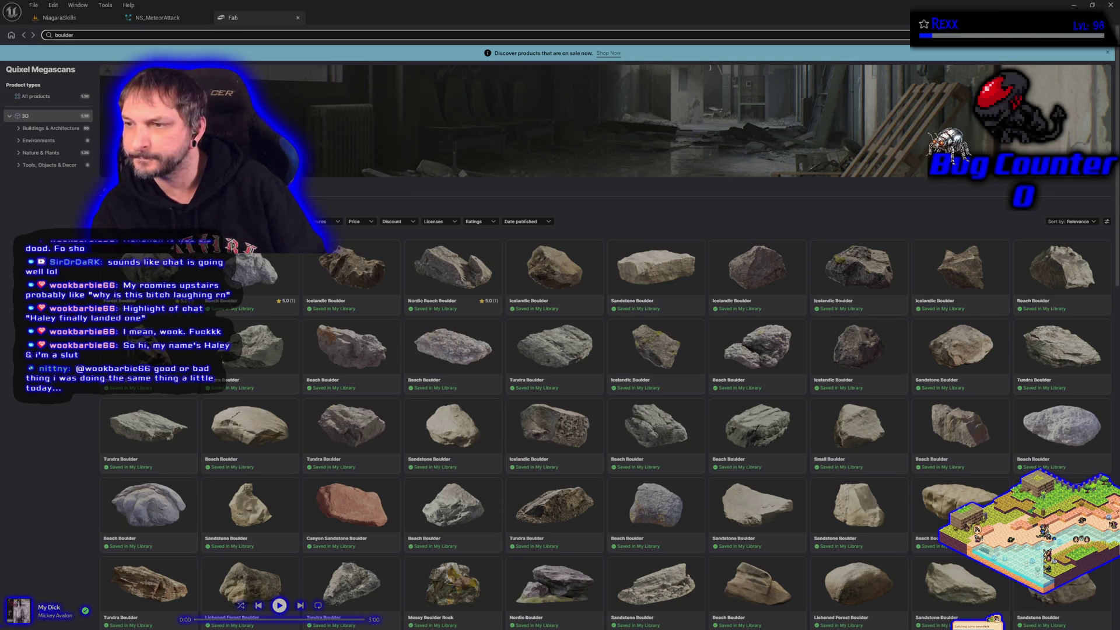
scroll(1074, 394, "down", 1)
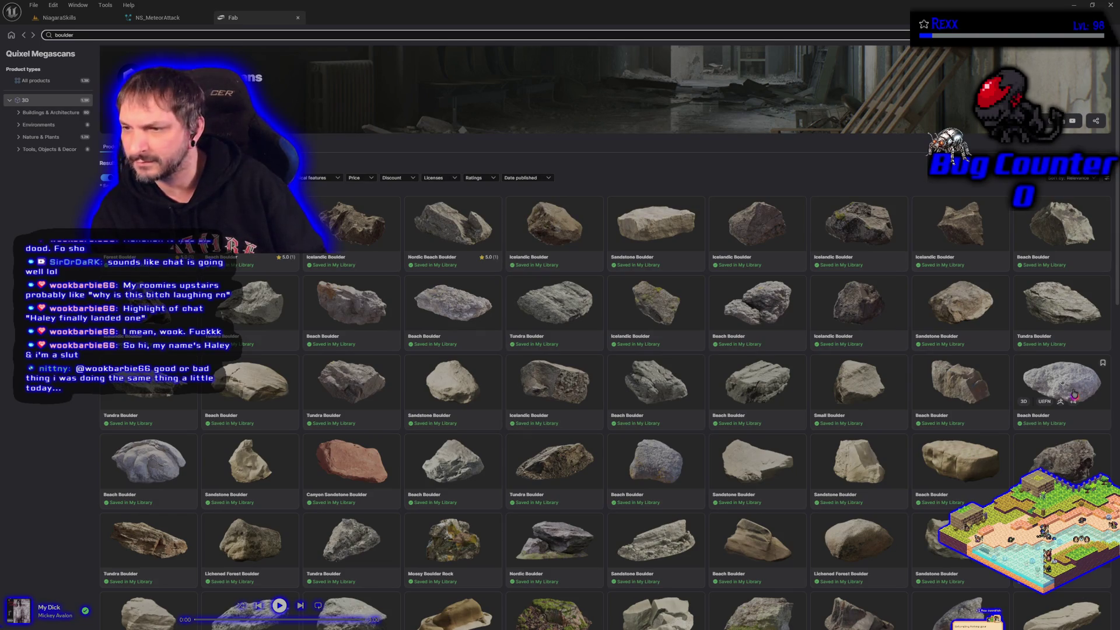
left_click(74, 35)
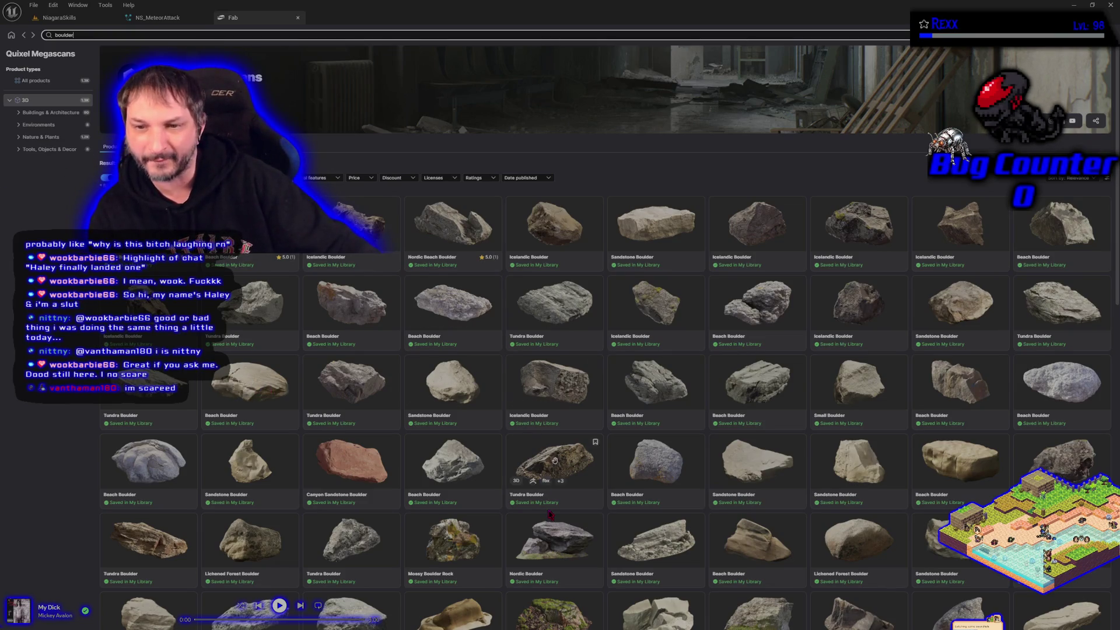
scroll(632, 454, "down", 3)
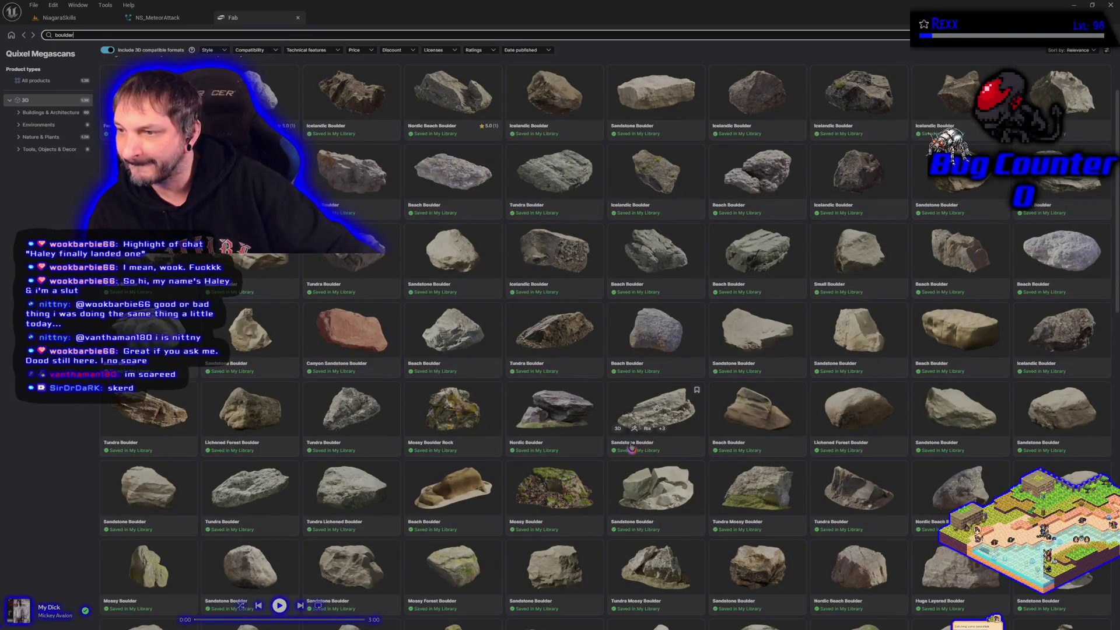
scroll(632, 446, "up", 2)
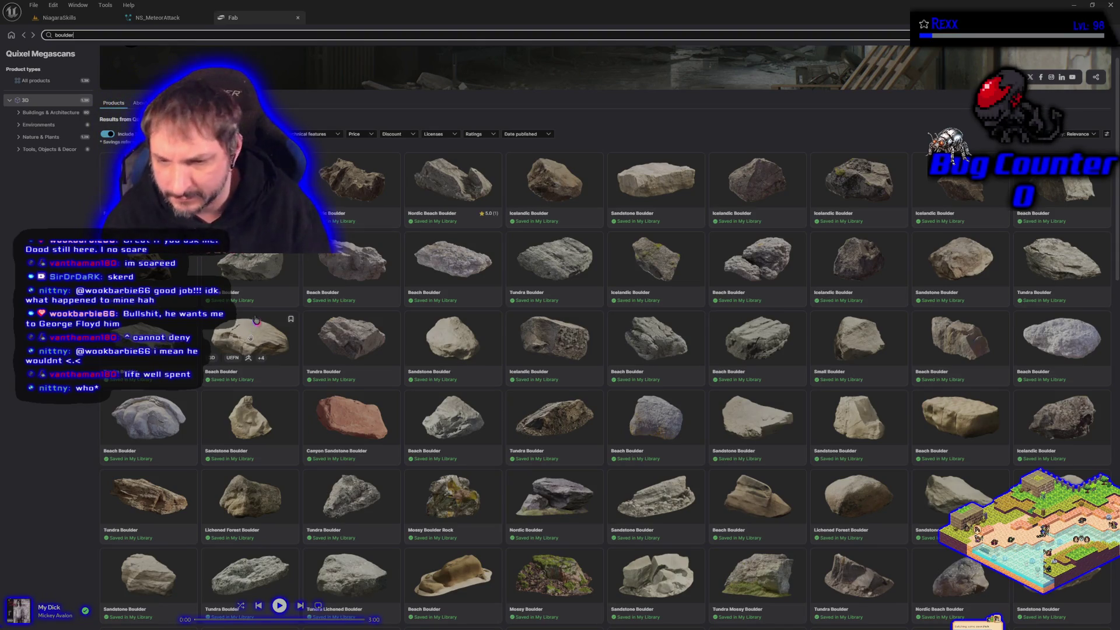
scroll(257, 326, "down", 4)
scroll(265, 328, "down", 2)
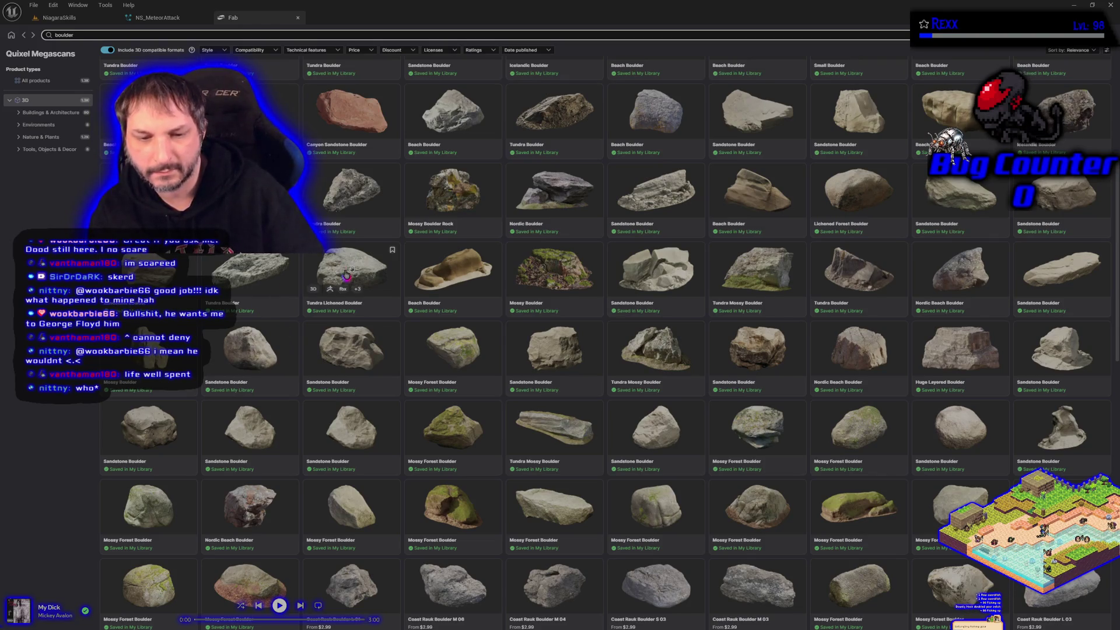
scroll(346, 274, "up", 2)
scroll(348, 274, "up", 3)
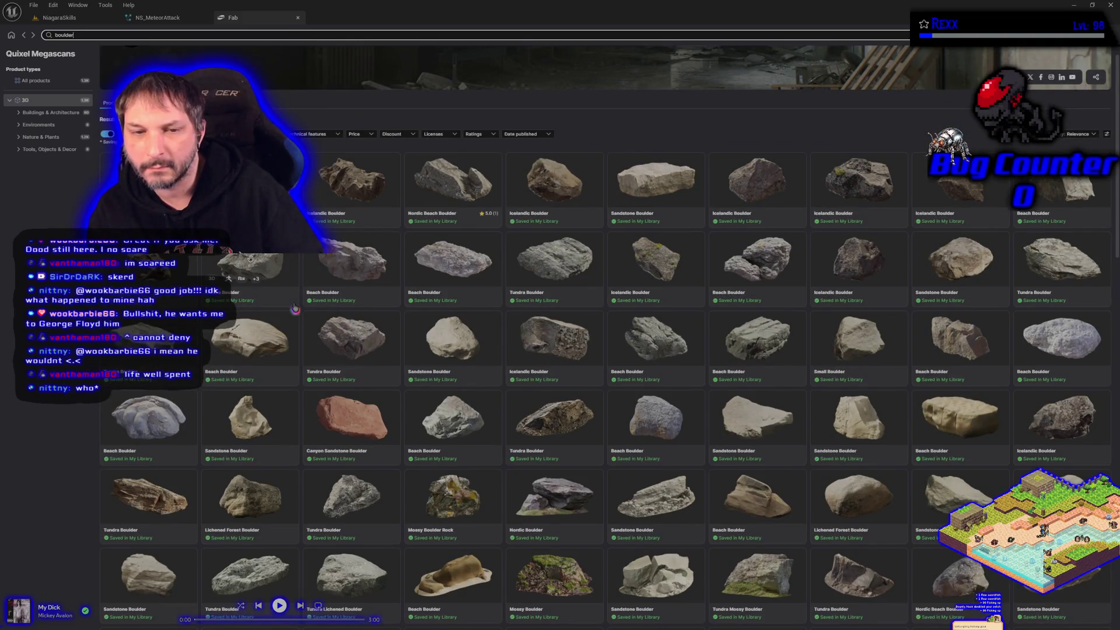
- Switch the sandstone Beach Boulder from Medium to High quality, then go back to the results
left_click(265, 327)
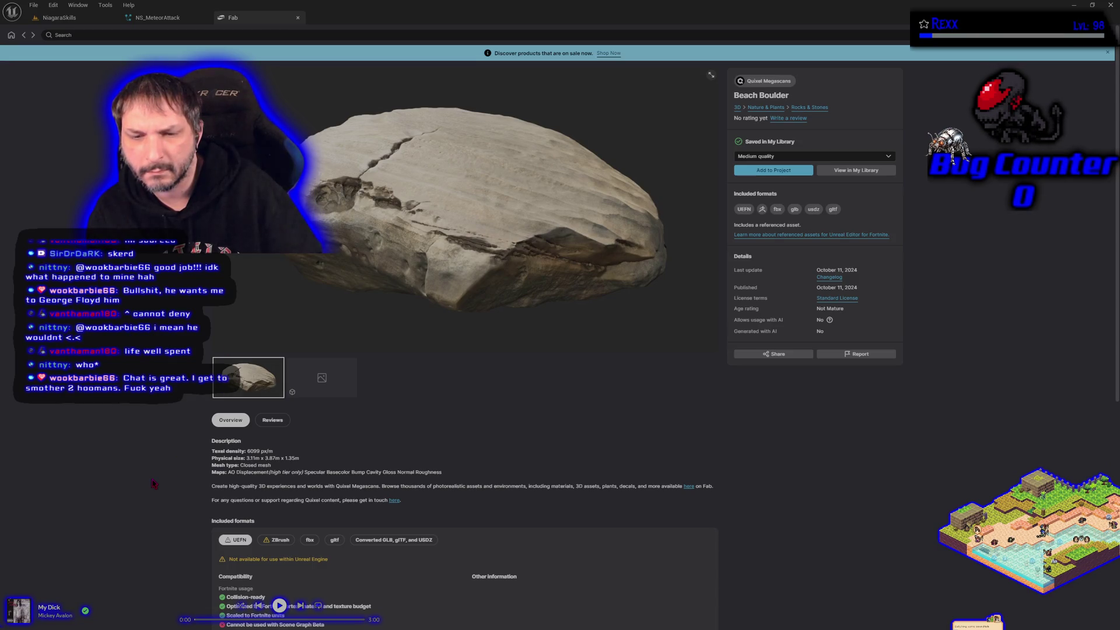
left_click(773, 157)
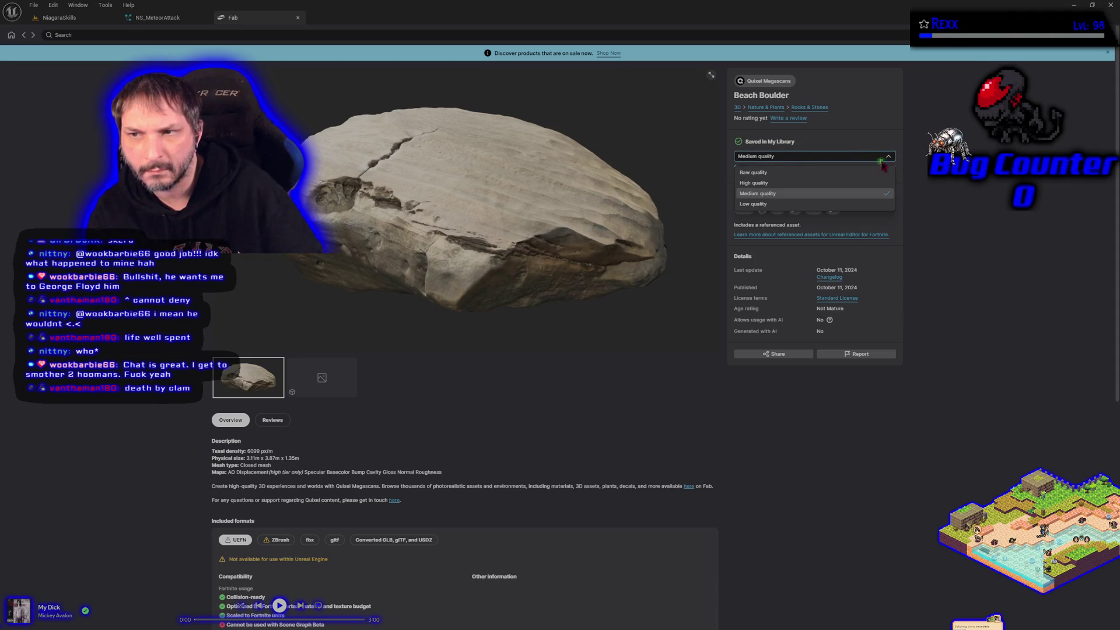
left_click(761, 184)
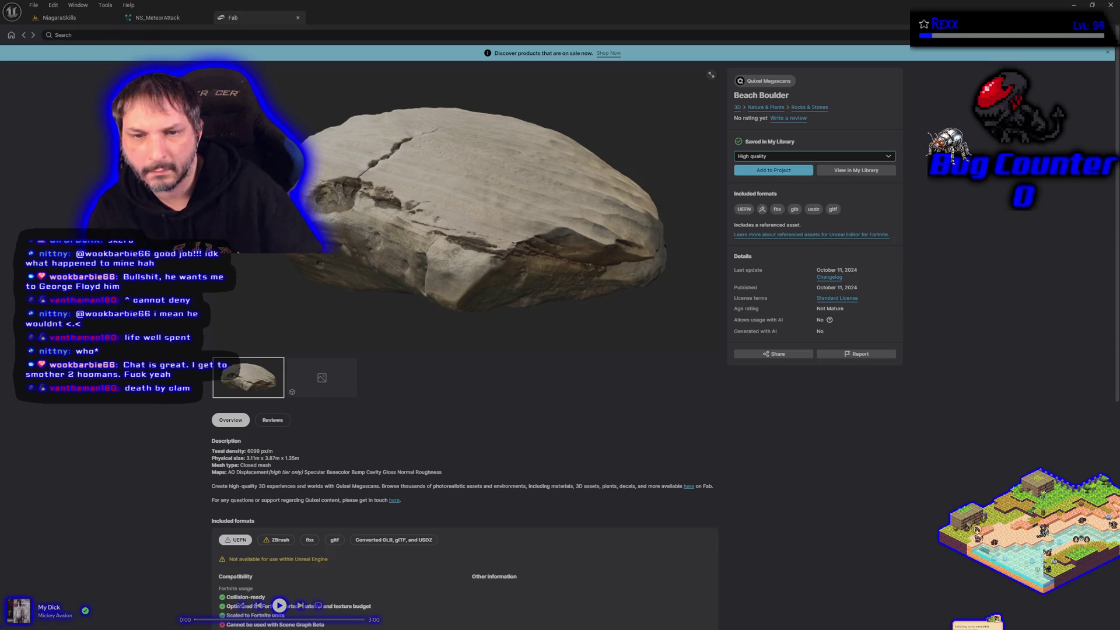
left_click(23, 35)
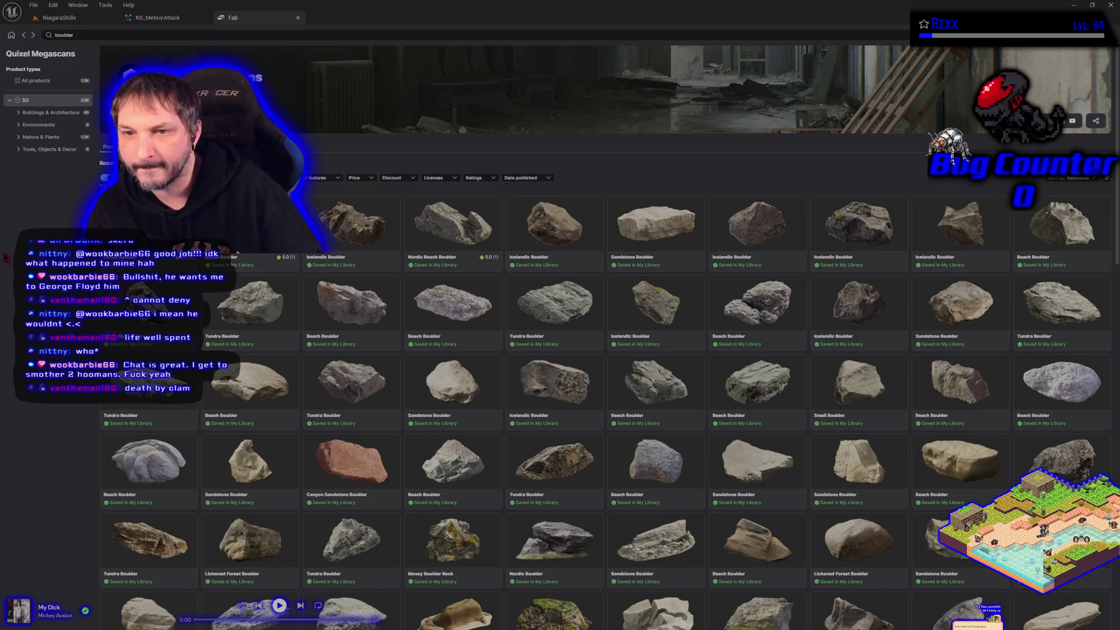
left_click(784, 311)
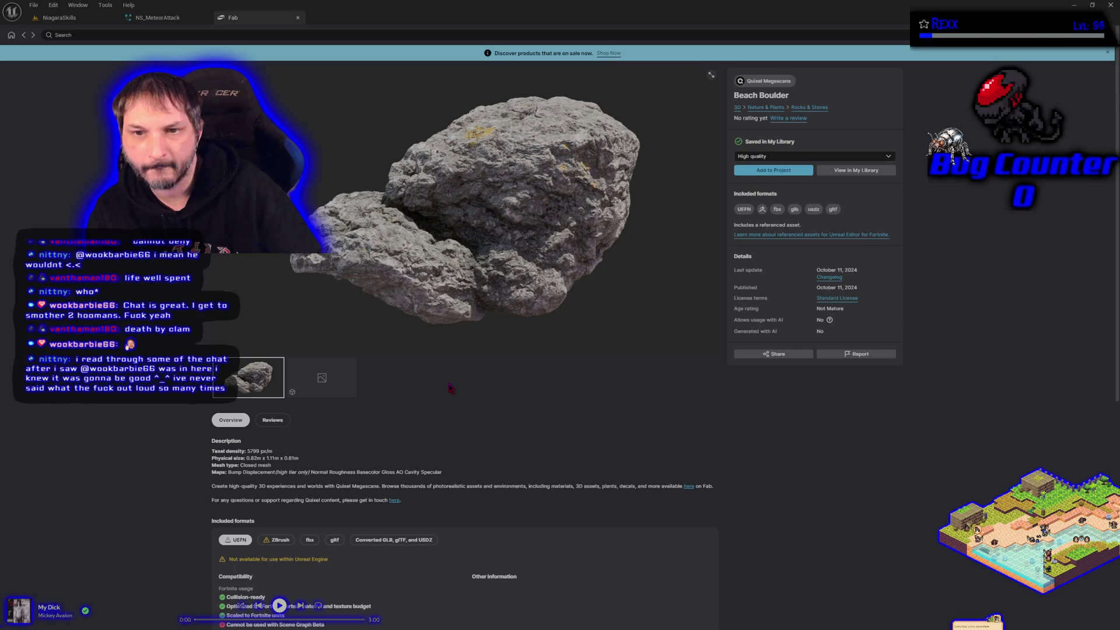
left_click(24, 35)
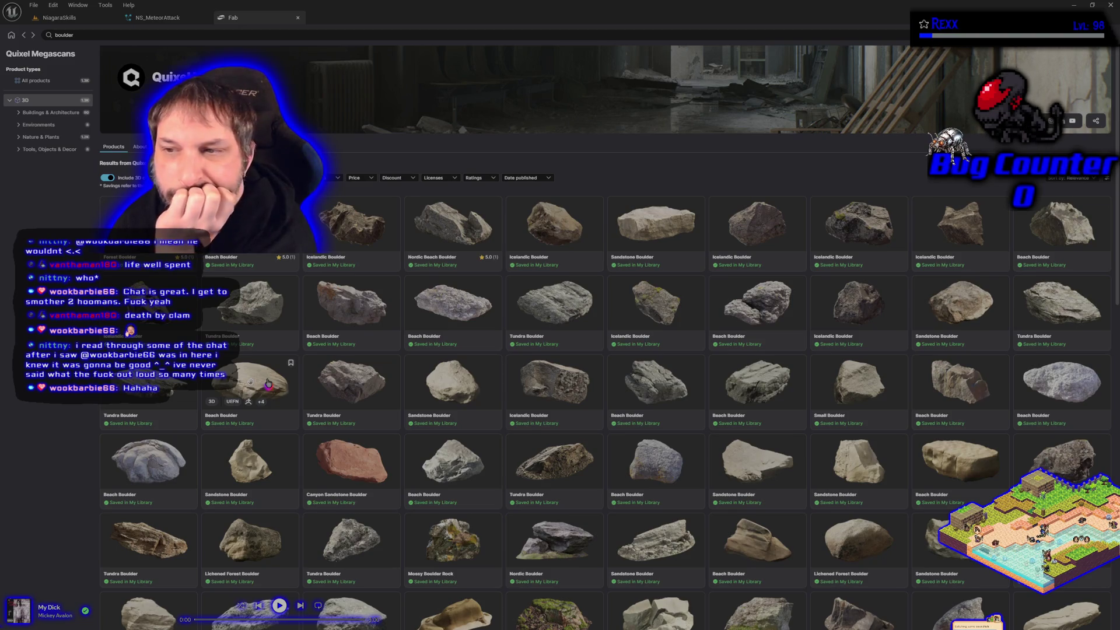
- Add the sandstone Beach Boulder to the project and return to the boulder results
left_click(267, 383)
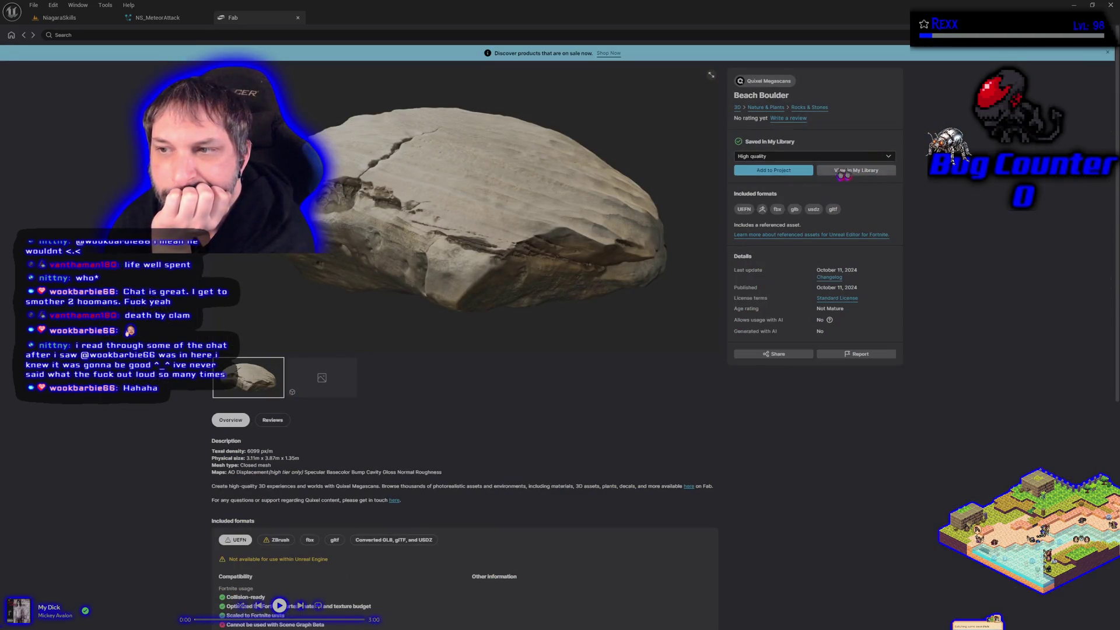
left_click(779, 173)
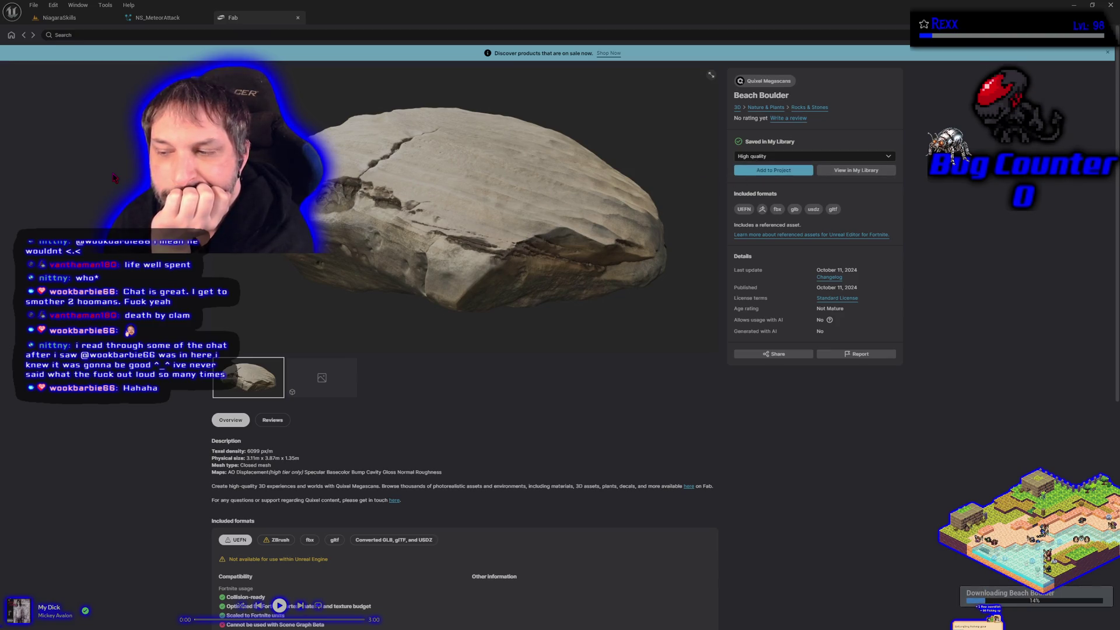
left_click(23, 35)
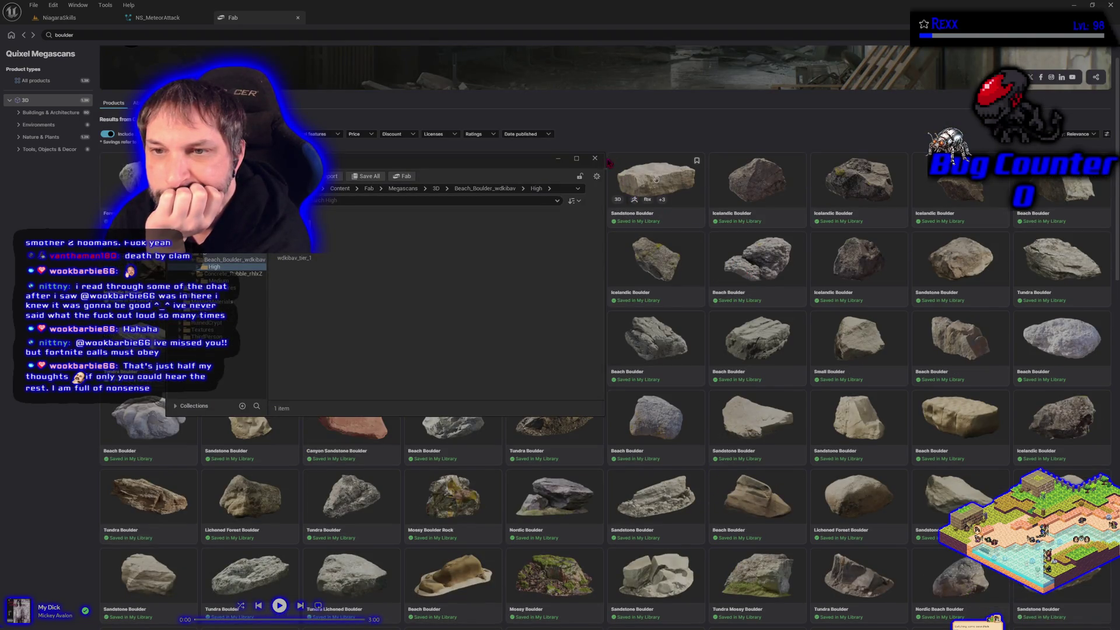
left_click(595, 158)
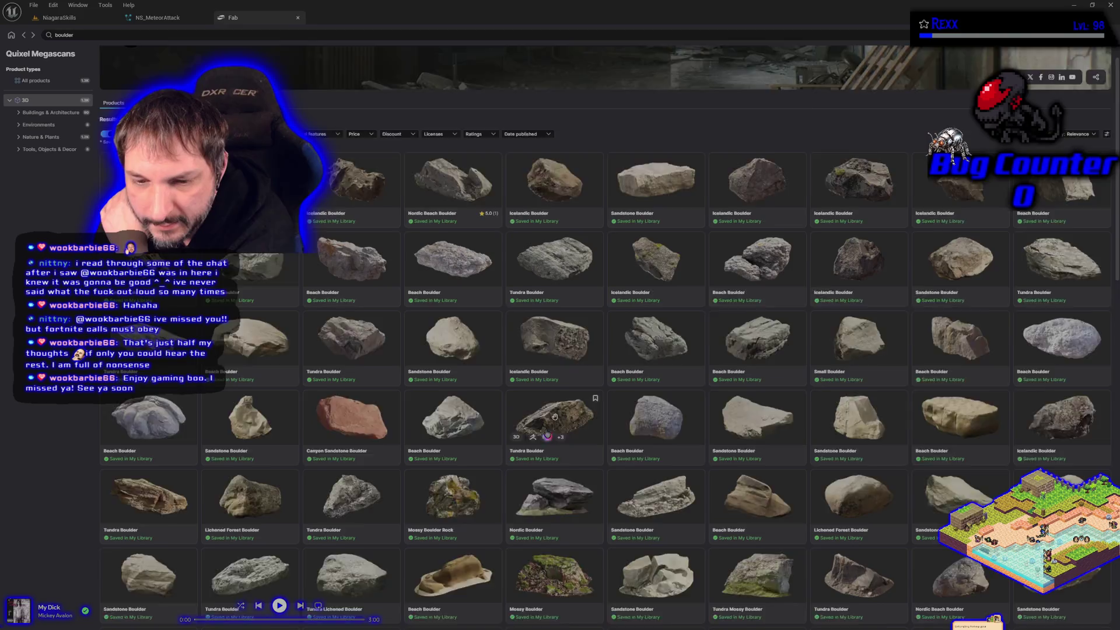
- Scroll the Fab boulder grid past the Sandstone, Tundra, Mossy, Lichened Forest and Nordic Beach boulders
scroll(555, 408, "down", 2)
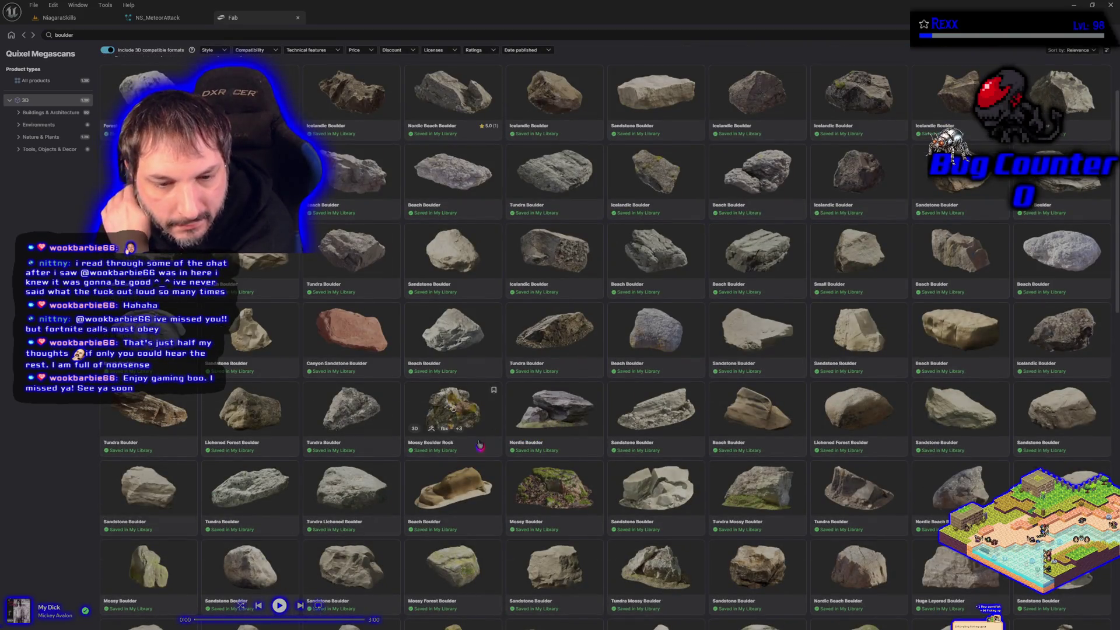
scroll(454, 436, "down", 3)
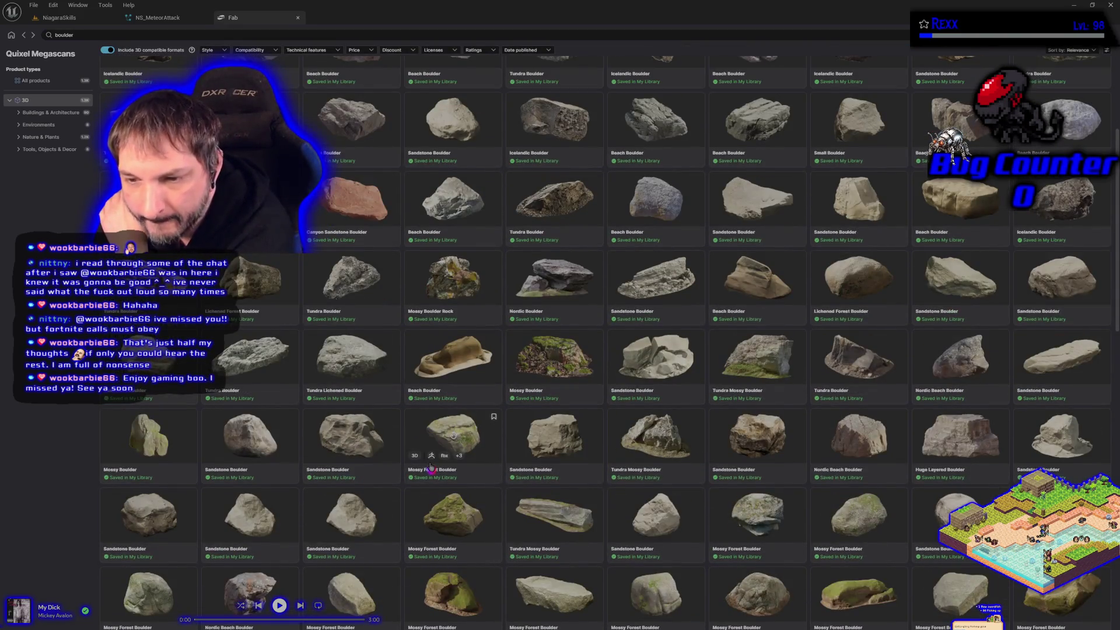
scroll(431, 467, "down", 2)
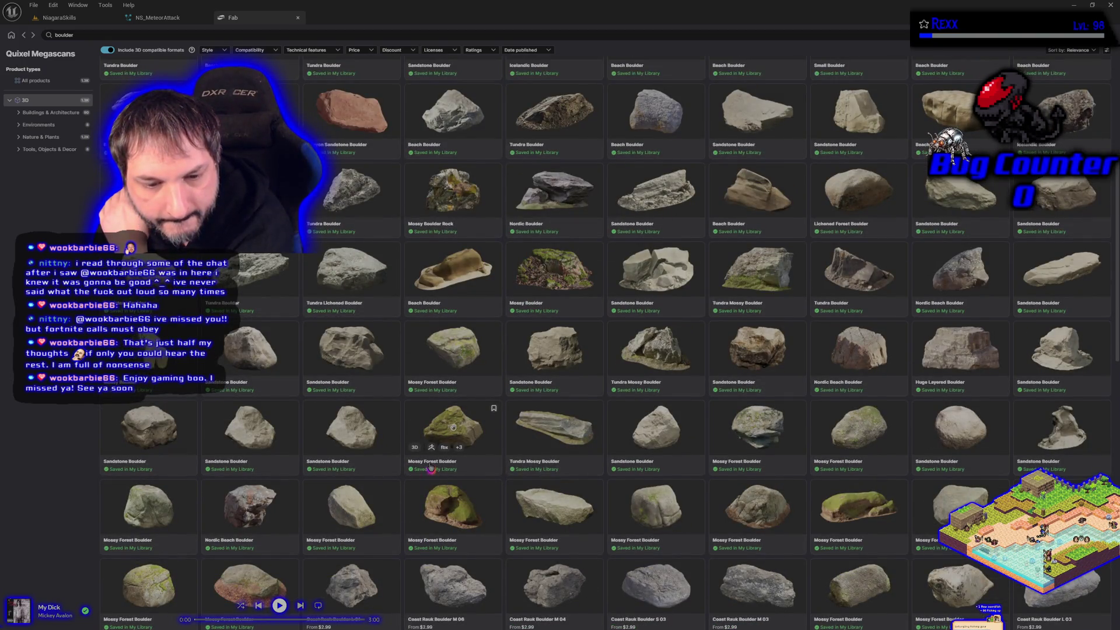
scroll(430, 467, "up", 5)
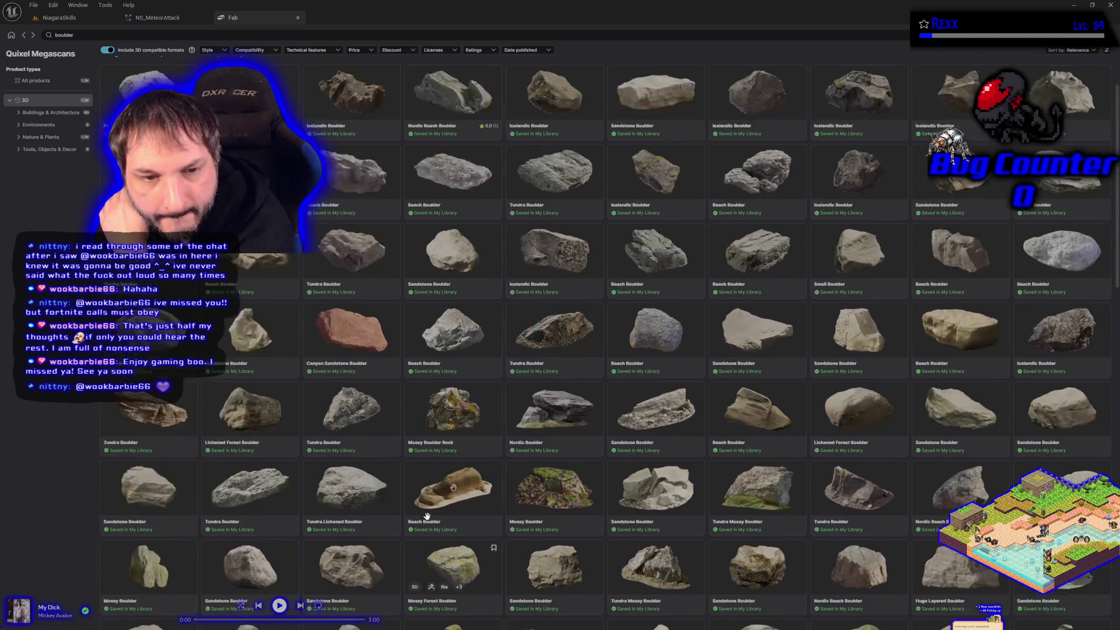
- Add the rough grey 0.83 m Beach Boulder to the project, then return to the results
left_click(427, 515)
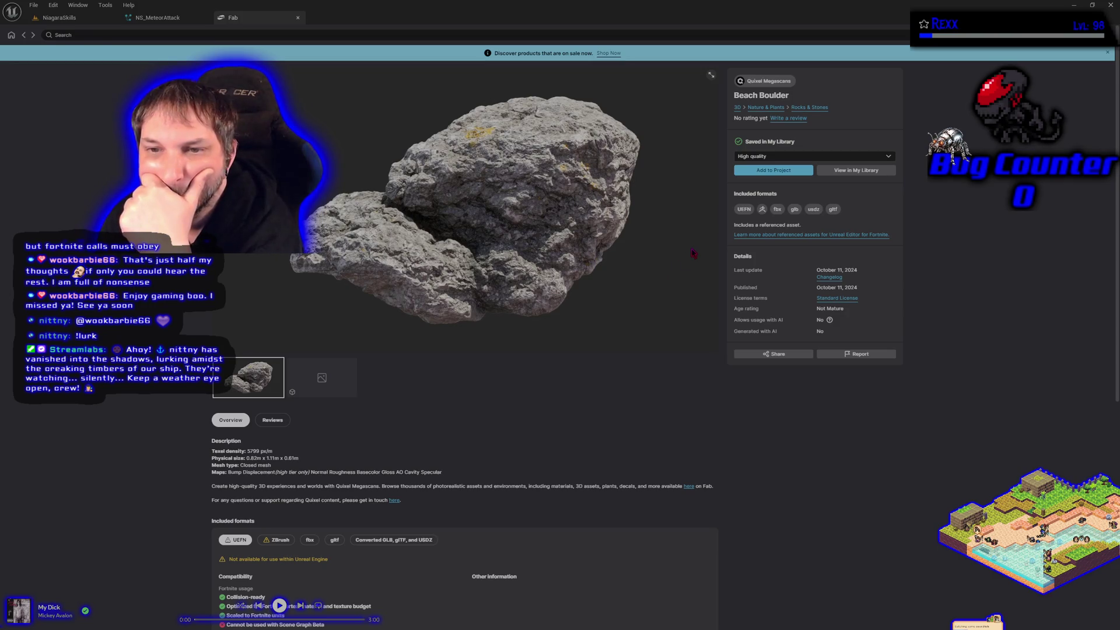
left_click(760, 172)
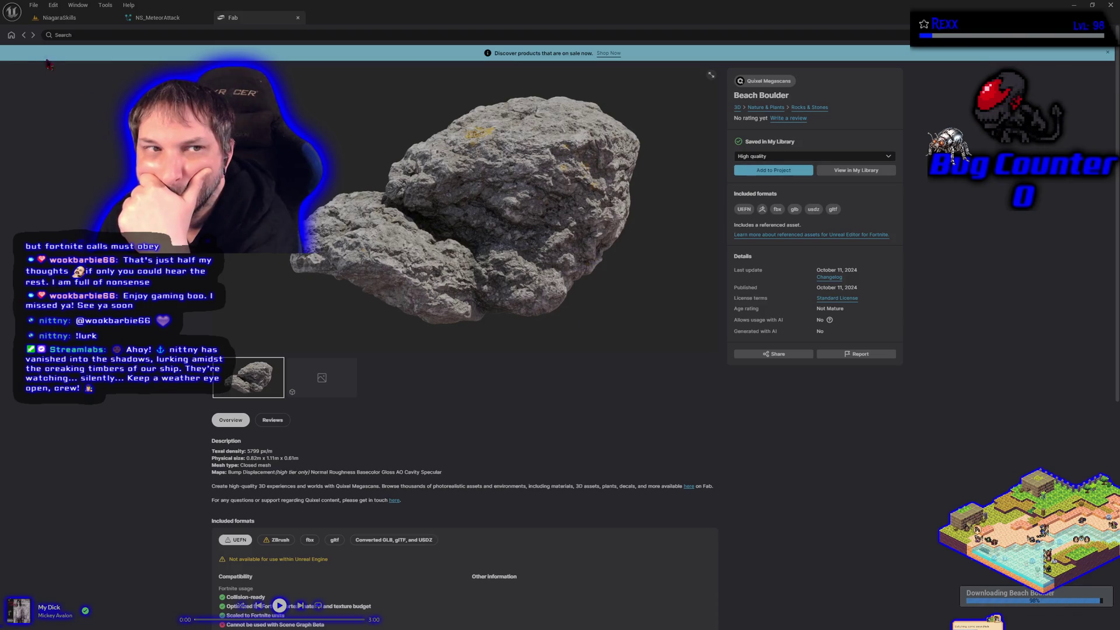
left_click(24, 36)
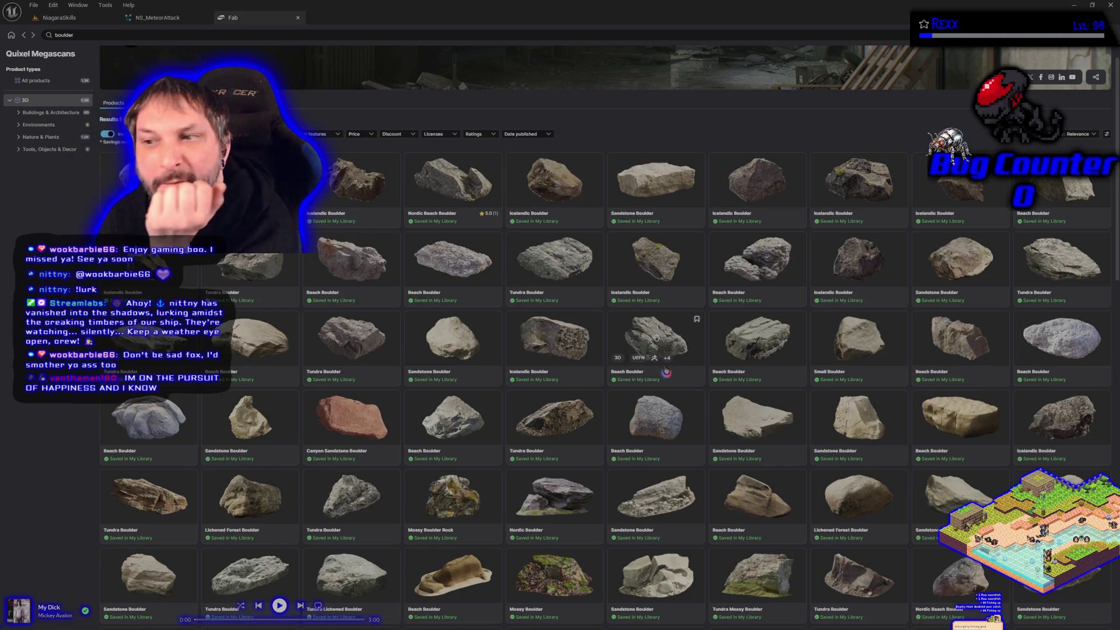
- Open the Icelandic Boulder page, then close the Fab marketplace tab
left_click(860, 259)
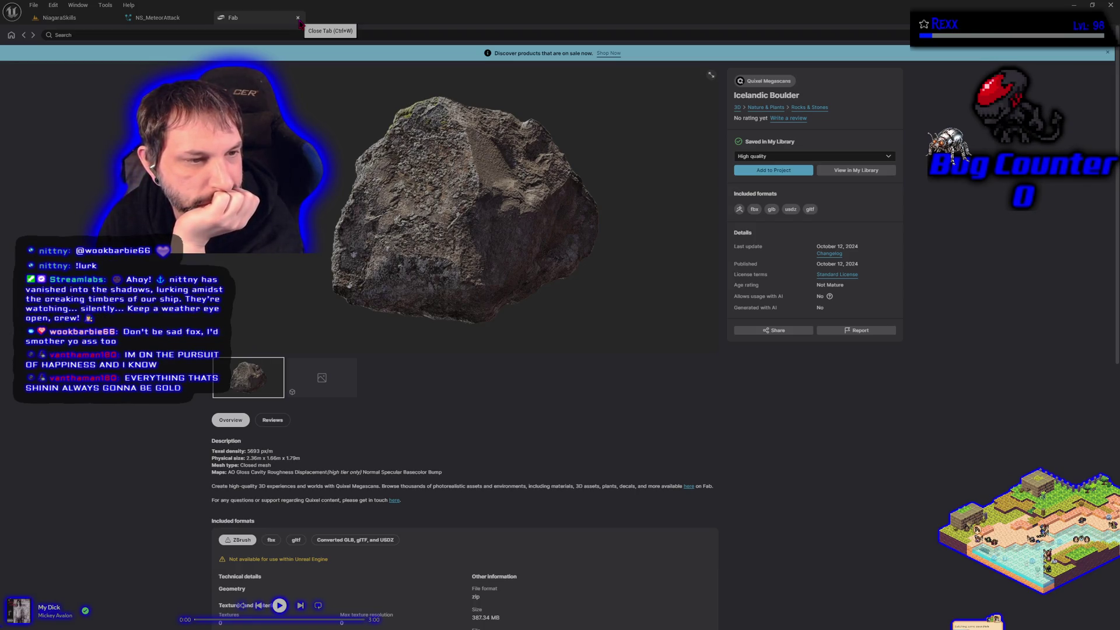
left_click(299, 20)
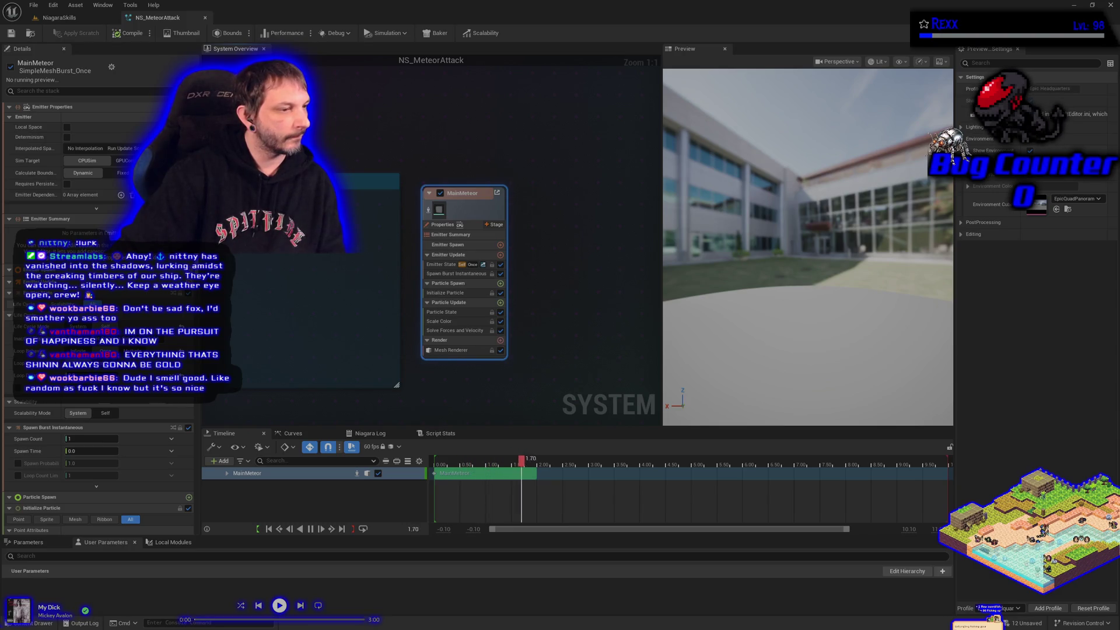
- Bring the YouTube Music window to the front
key("alt+Tab")
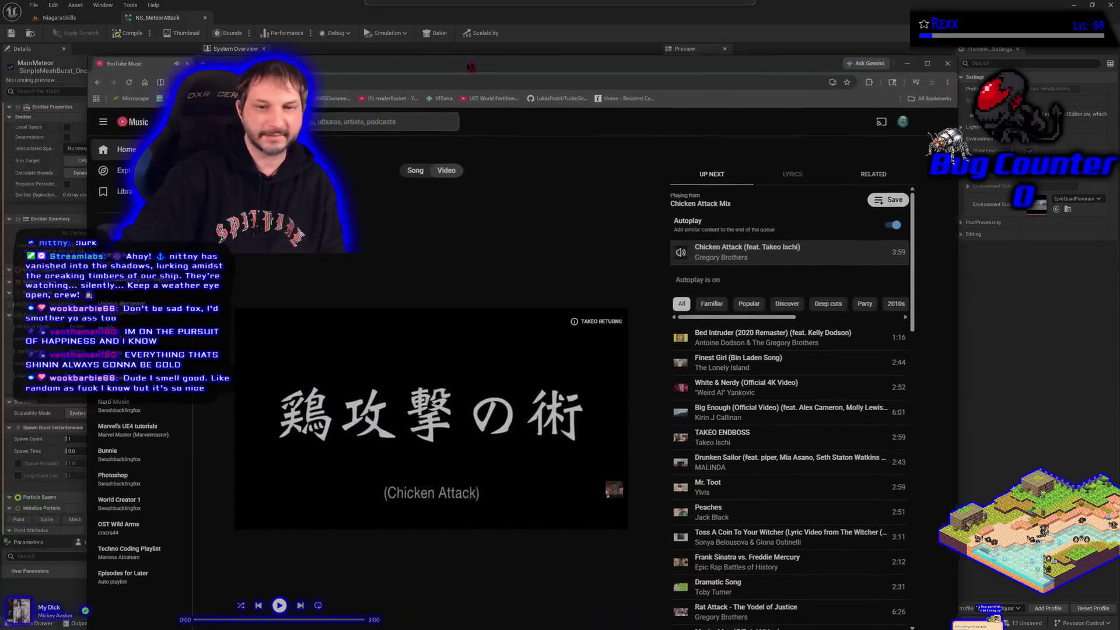
- Watch the Chicken Attack music video full screen, then leave full screen
left_click(689, 314)
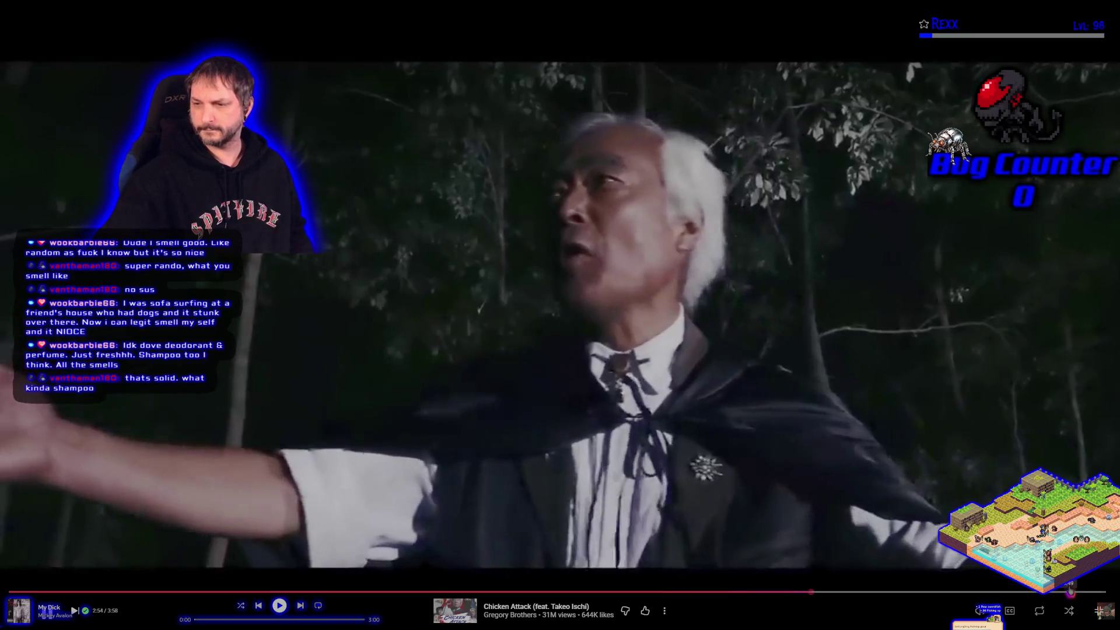
key("Escape")
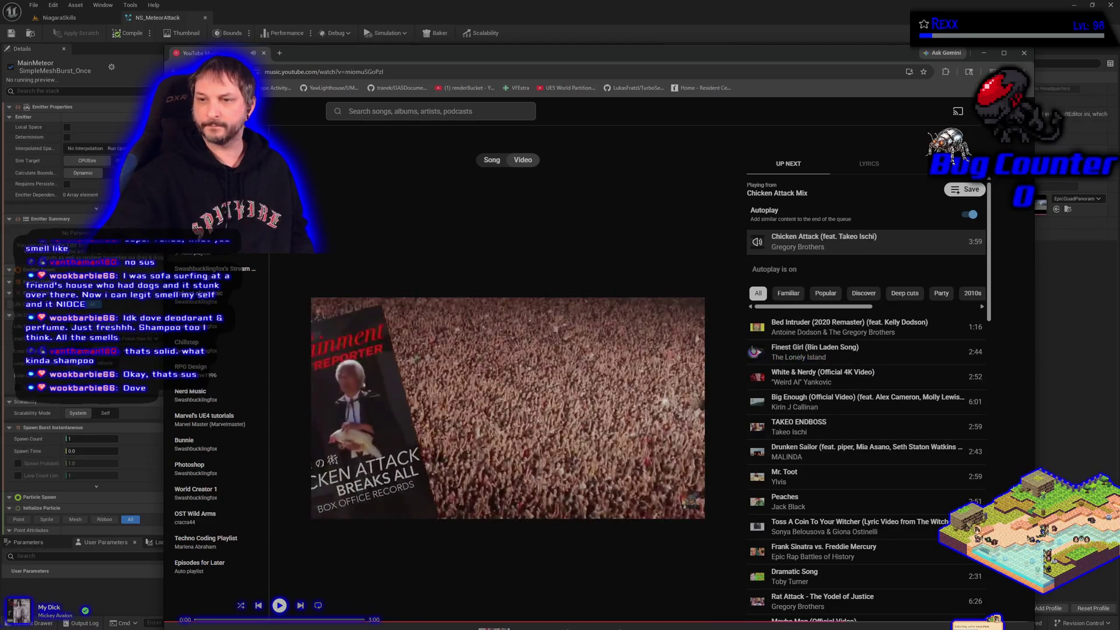
- Play Finest Girl (Bin Laden Song) full screen, then return to the Unreal Engine editor
left_click(759, 351)
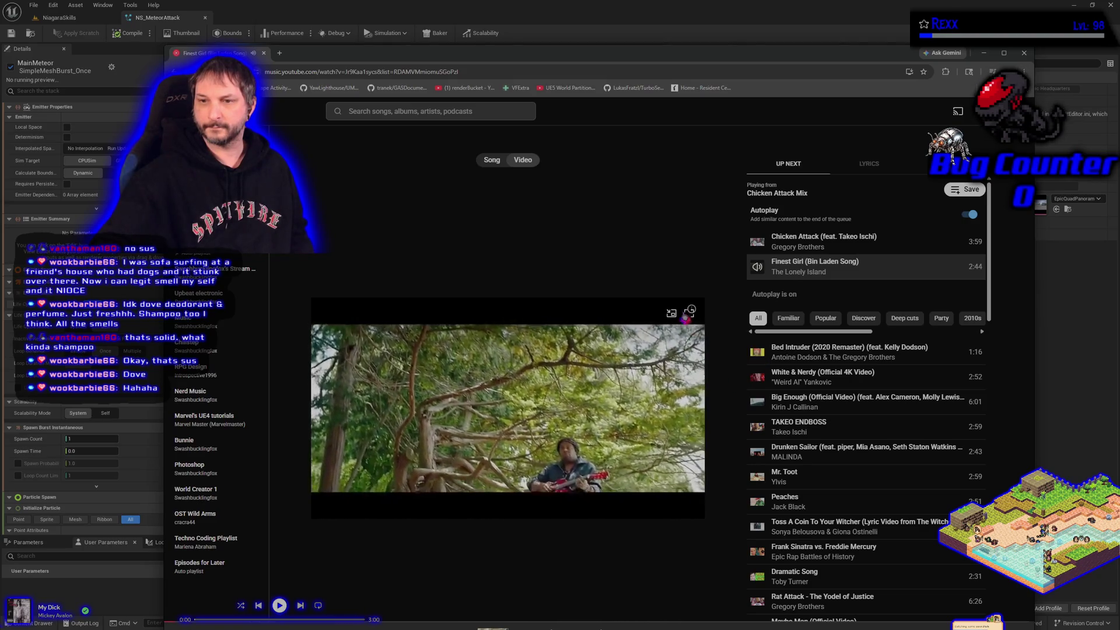
double_click(671, 313)
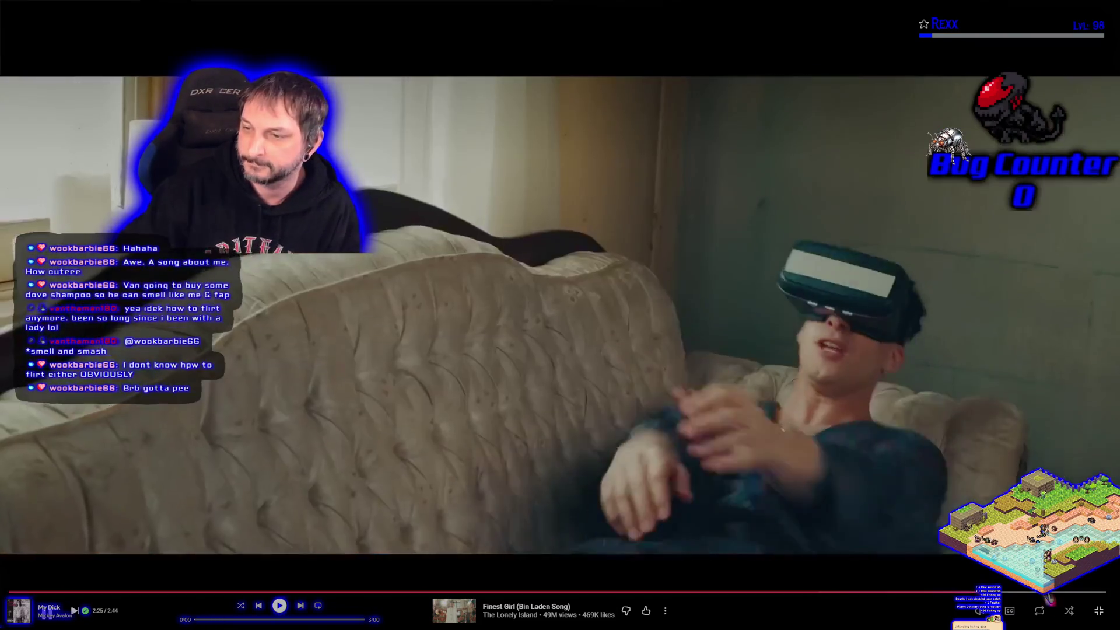
key("Escape")
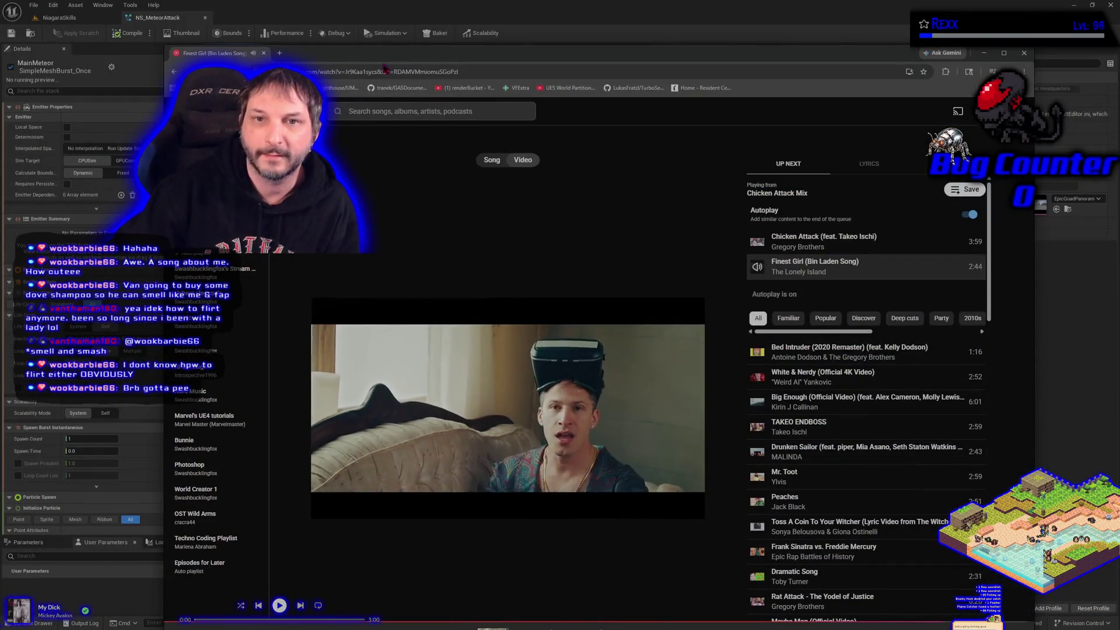
key("alt+Tab")
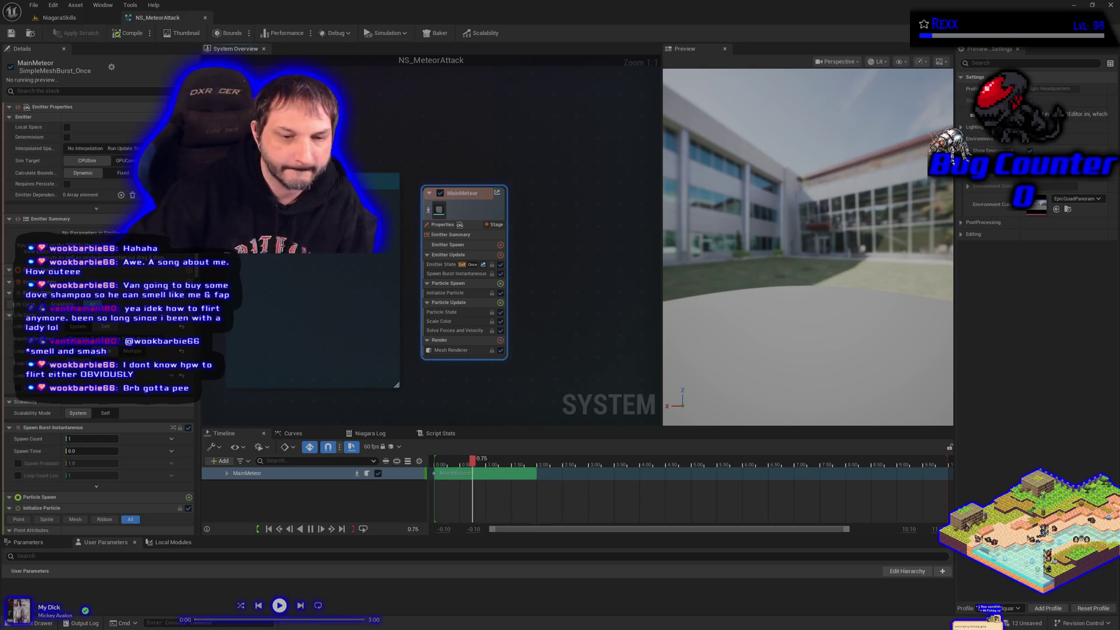
- Bring up the Content Drawer from the meteor system to reach the Beach_Boulder_wdkibav High folder
left_click(36, 623)
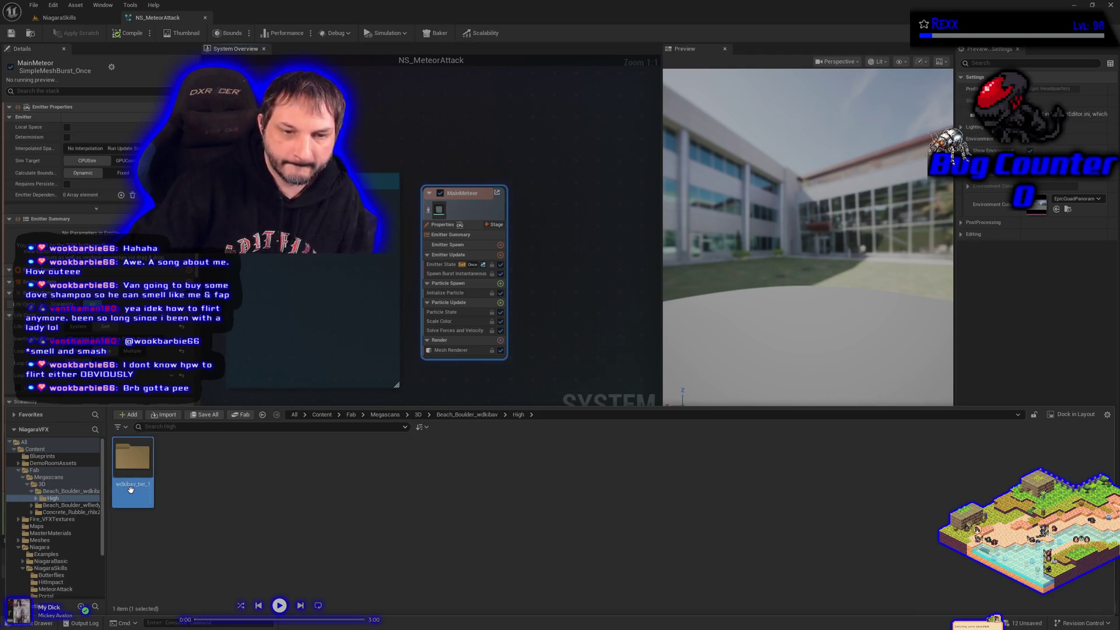
- Look inside the wdkibav_tier_1 StaticMeshes folder, then step back up one level
double_click(131, 489)
double_click(185, 496)
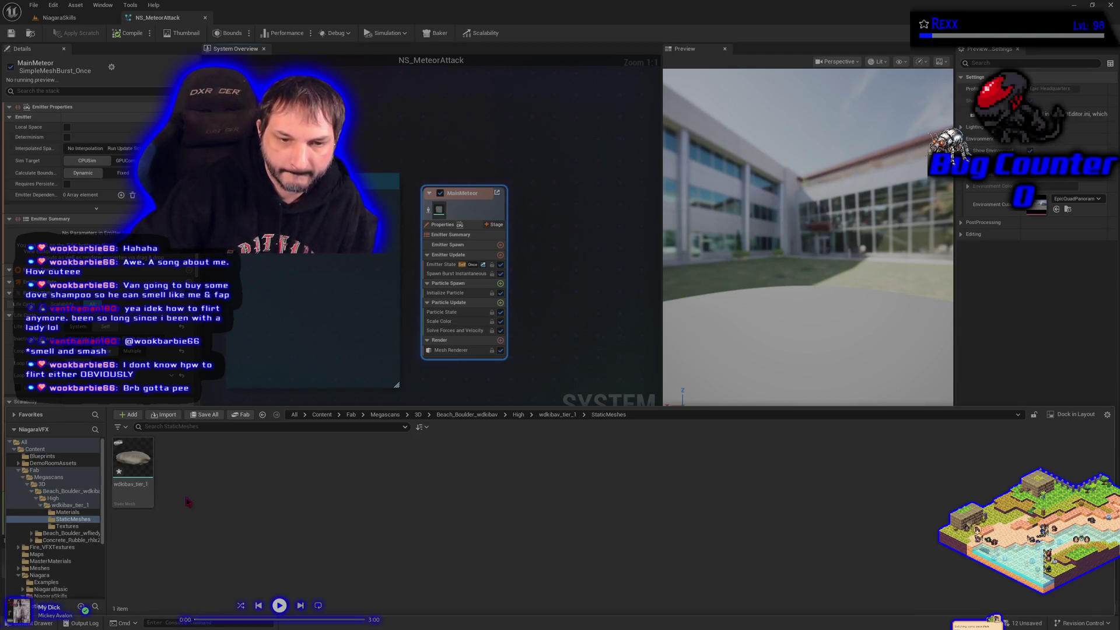
key("alt+Left")
key("alt+Left")
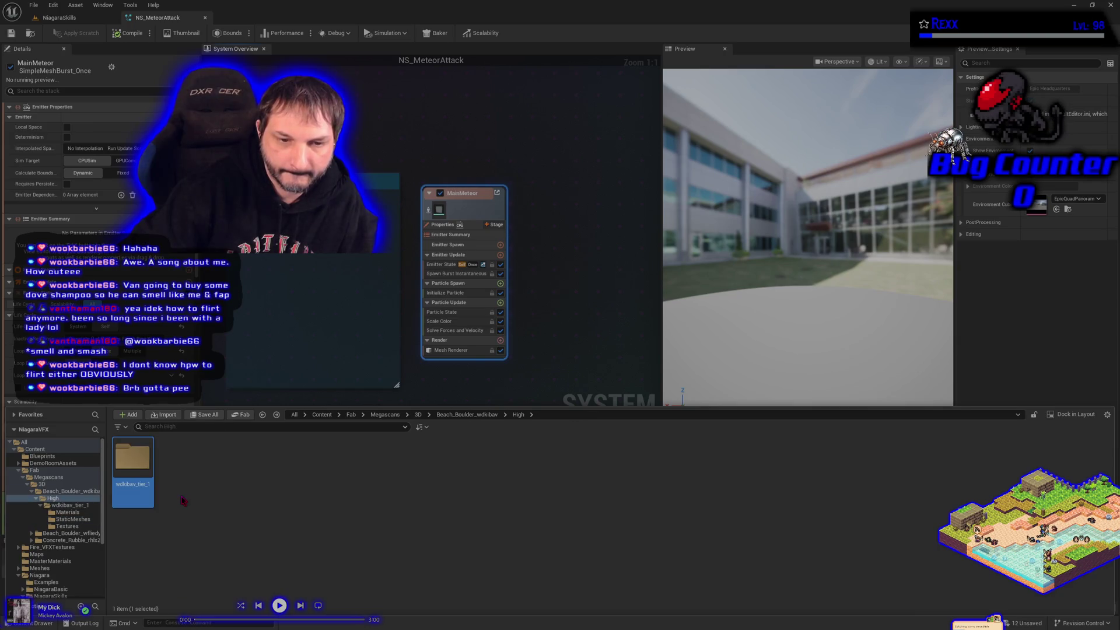
- Save all assets and open the wfliedybw_tier_1 mesh from the Beach_Boulder_wfliedybw folder
double_click(179, 494)
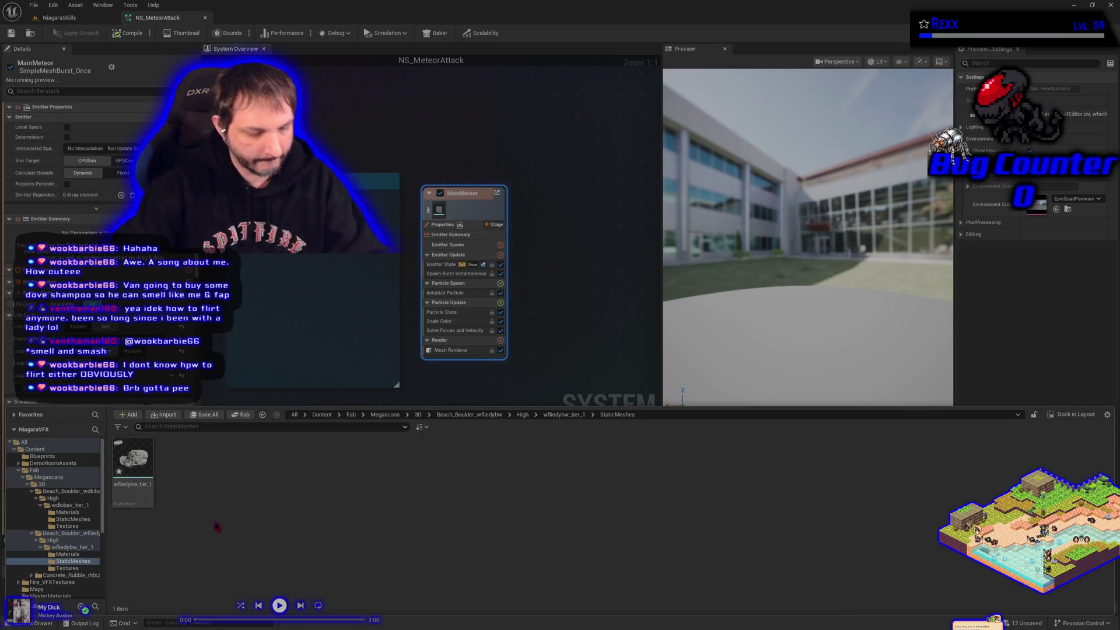
key("ctrl+shift+s")
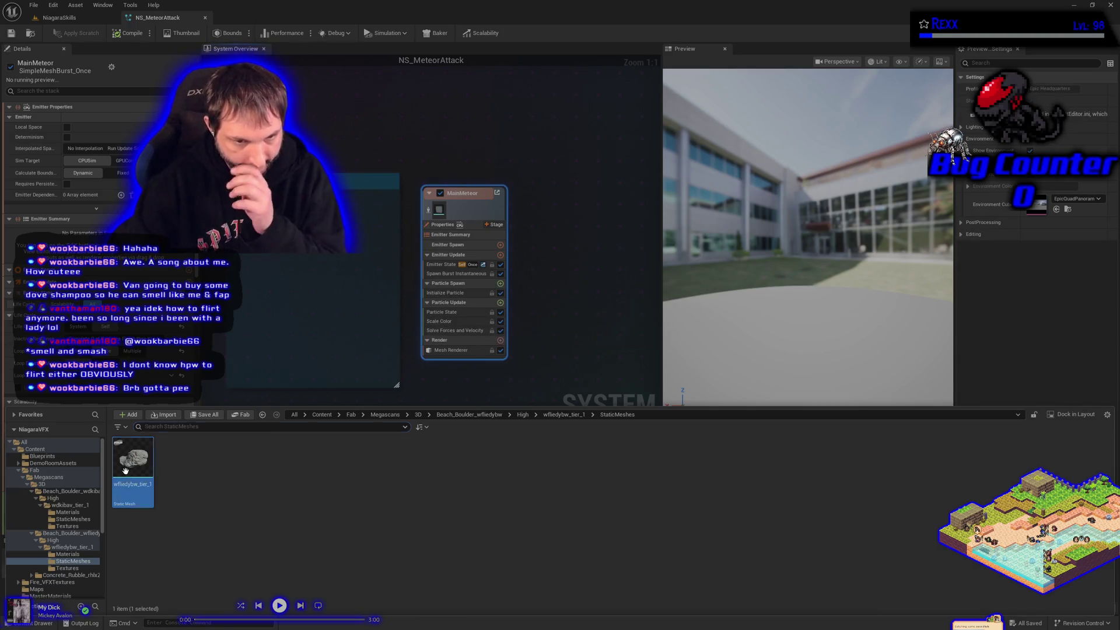
double_click(129, 475)
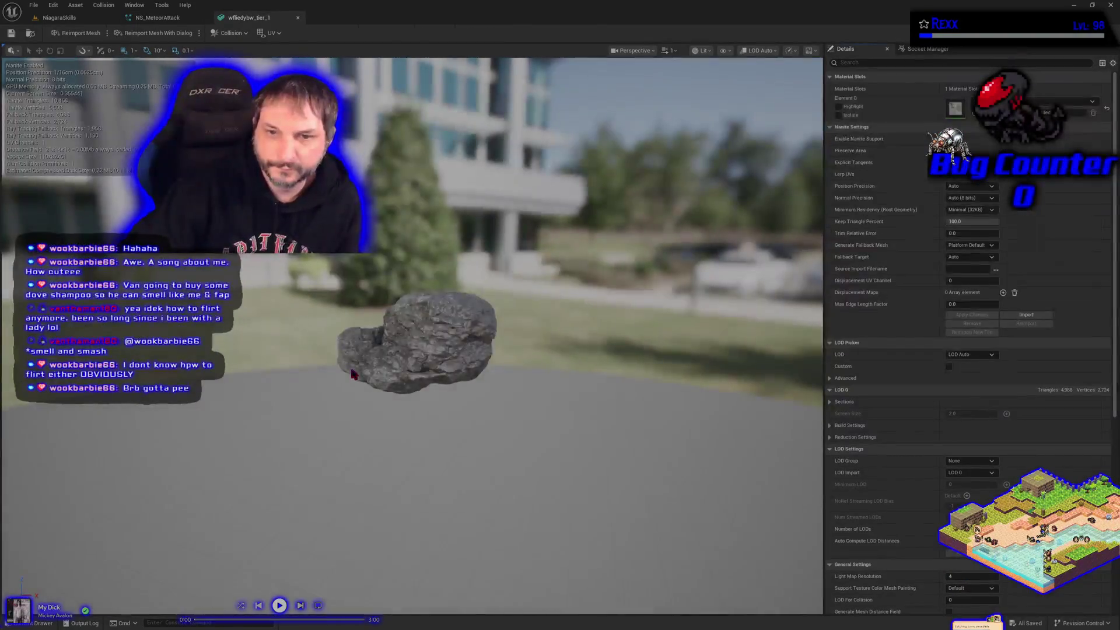
- Orbit and zoom around the wfliedybw_tier_1 boulder to inspect it
scroll(353, 375, "up", 3)
mouse_move(353, 376)
left_mouse_down()
mouse_move(292, 376)
mouse_move(327, 350)
mouse_move(303, 386)
mouse_move(345, 368)
mouse_move(250, 379)
mouse_move(336, 374)
left_mouse_up()
scroll(336, 374, "down", 5)
scroll(327, 376, "down", 1)
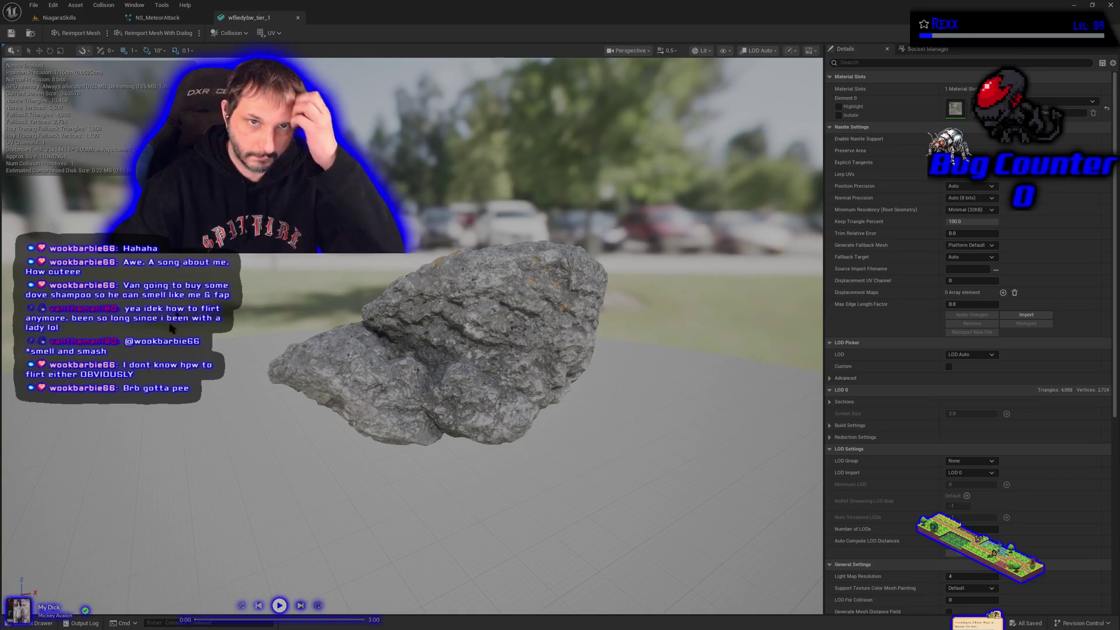
- Open the wdkibav_tier_1 boulder mesh from its parent folder and orbit around it
left_click(27, 623)
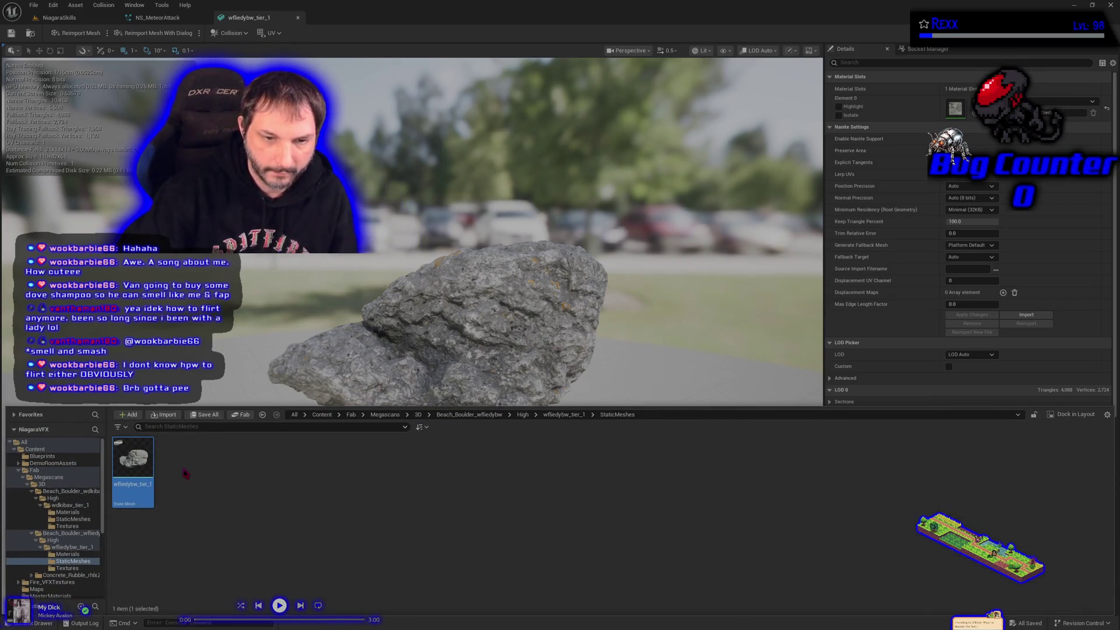
key("BackSpace")
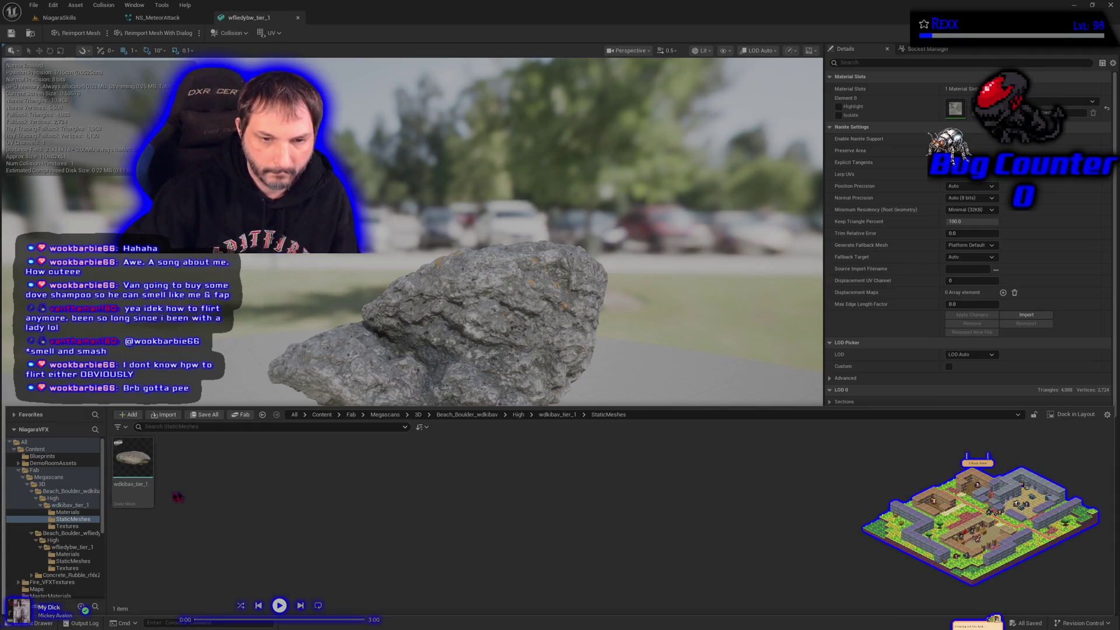
double_click(138, 480)
mouse_move(330, 402)
left_mouse_down()
mouse_move(409, 402)
mouse_move(263, 342)
mouse_move(362, 343)
mouse_move(438, 364)
mouse_move(473, 318)
mouse_move(467, 350)
mouse_move(443, 365)
mouse_move(299, 332)
left_mouse_up()
- Return to the wfliedybw_tier_1 rock and orbit to centre it in view
left_click(271, 18)
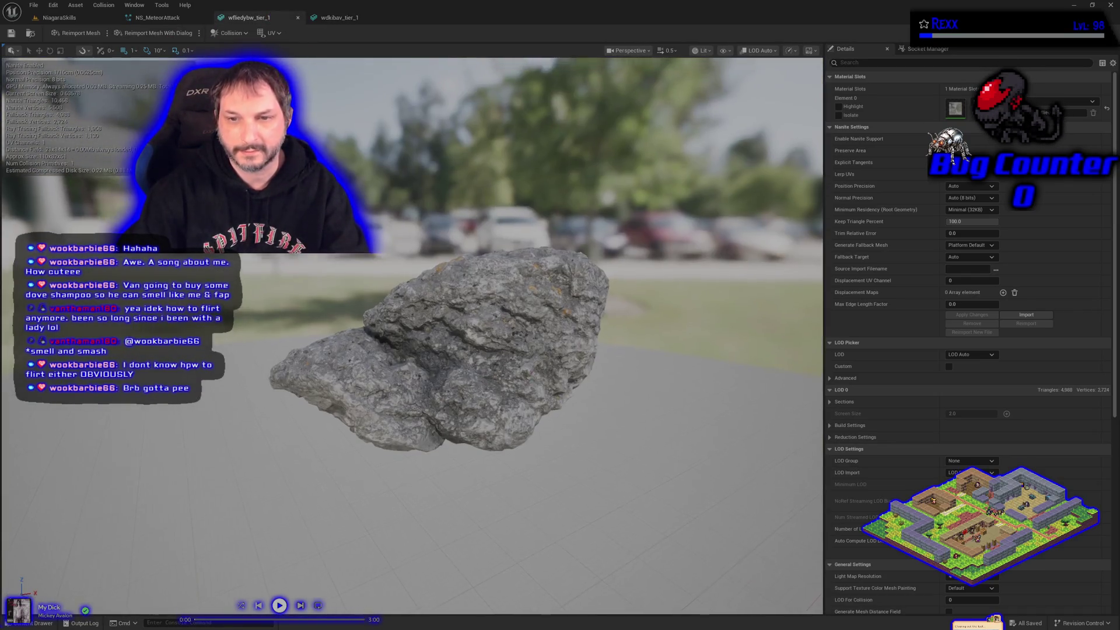
mouse_move(299, 331)
left_mouse_down()
mouse_move(335, 318)
mouse_move(350, 339)
mouse_move(362, 333)
left_mouse_up()
scroll(533, 372, "down", 3)
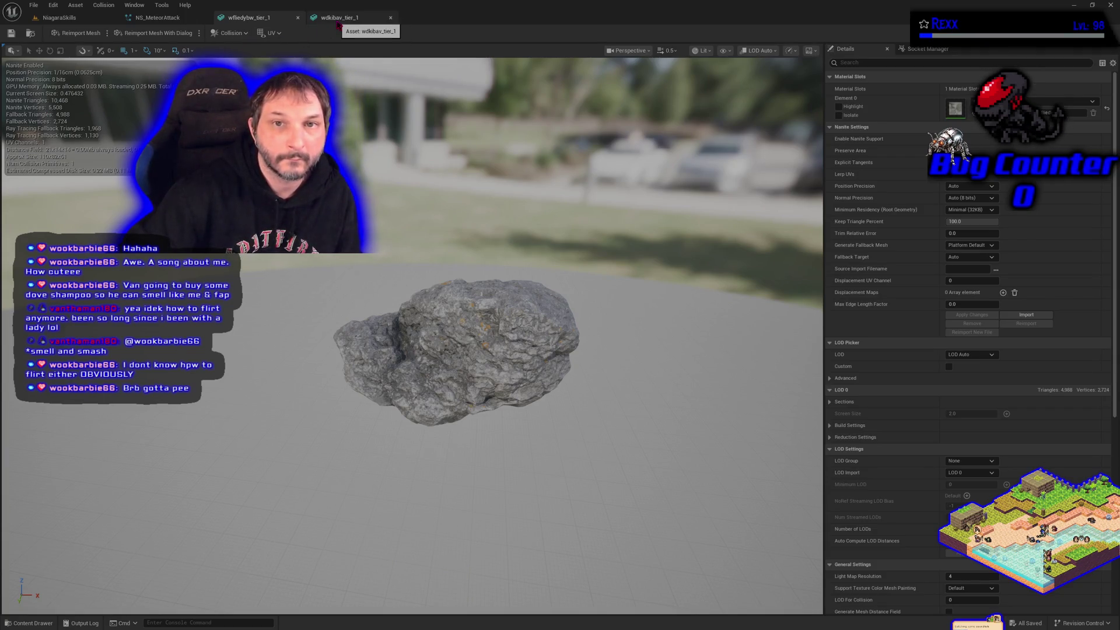
- Detach the MainMeteor emitter from its parent and select its Mesh Renderer
left_click(178, 22)
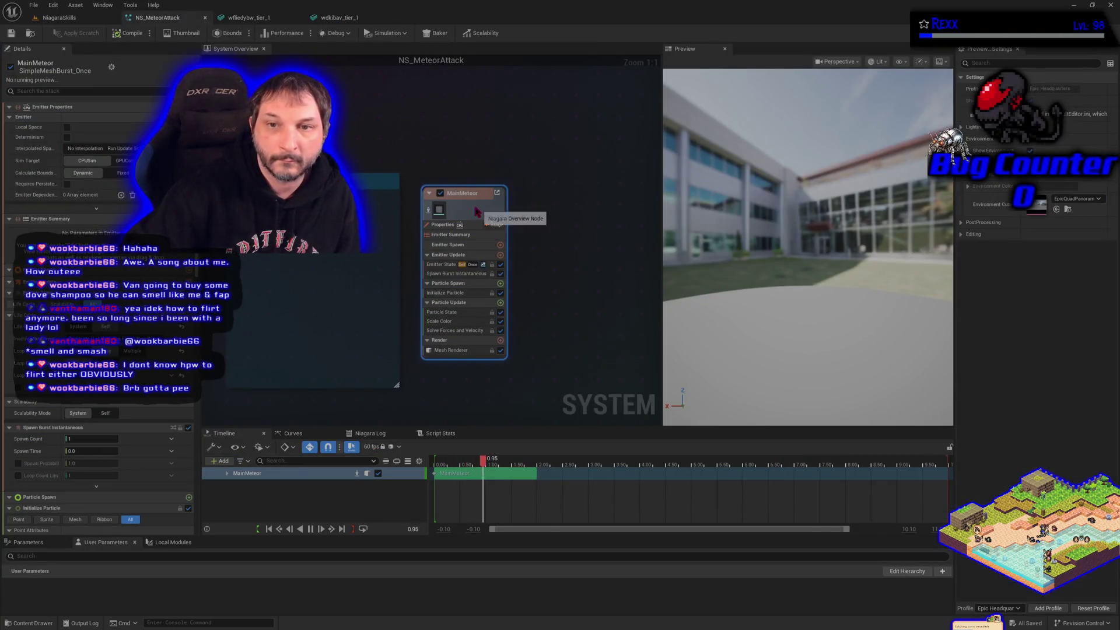
right_click(482, 212)
left_click(523, 289)
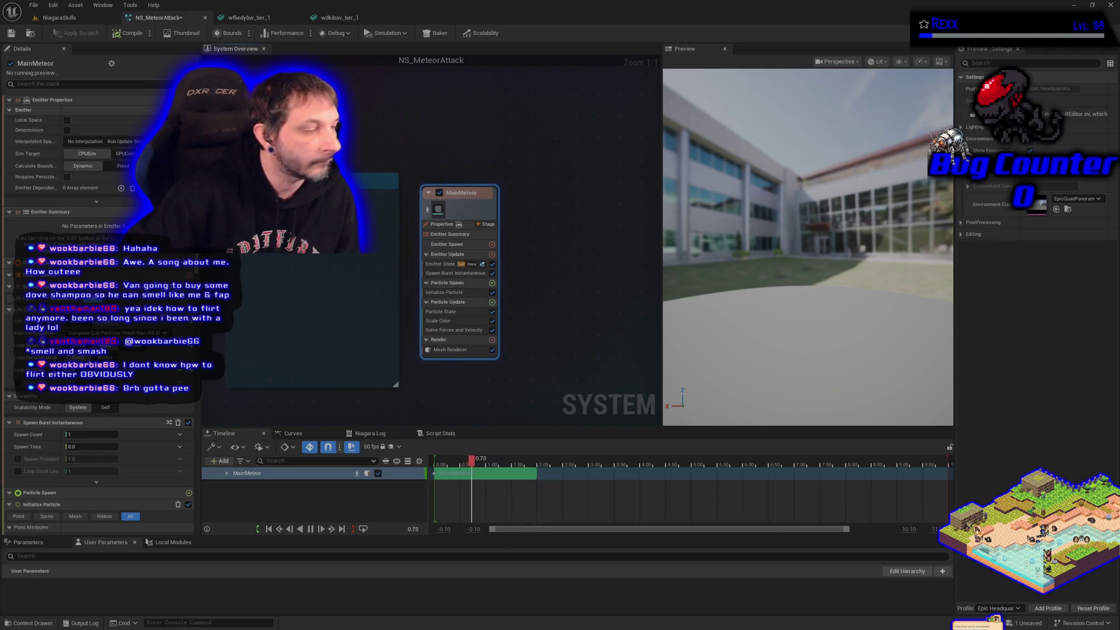
left_click(449, 350)
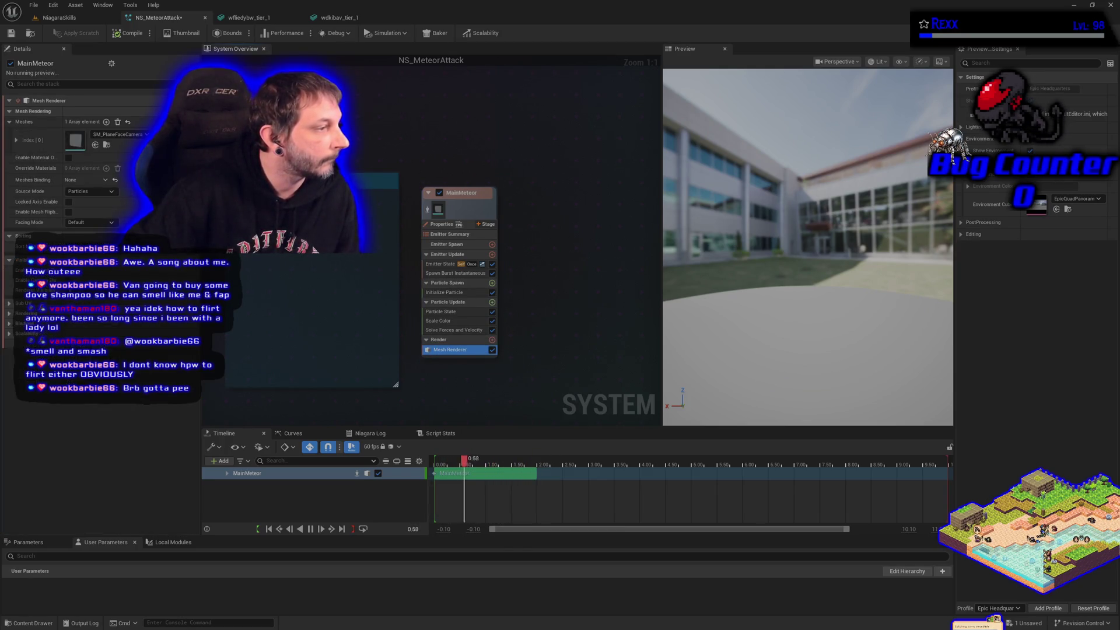
- Assign wfliedybw_tier_1 as the Mesh Renderer's mesh and save NS_MeteorAttack
left_click(30, 622)
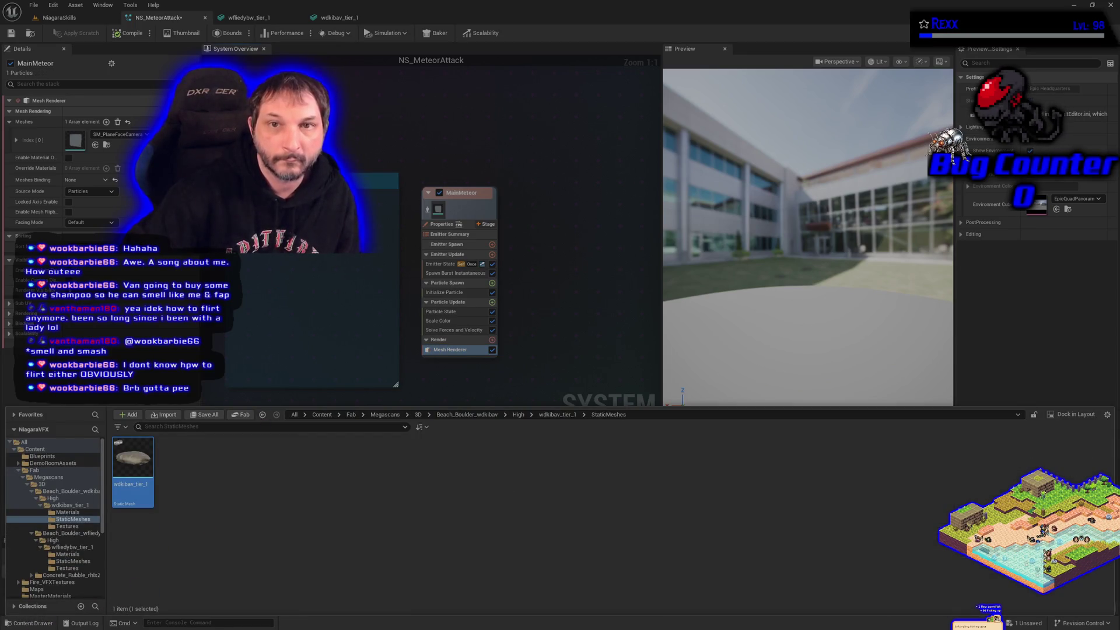
left_click(339, 18)
key("ctrl+space")
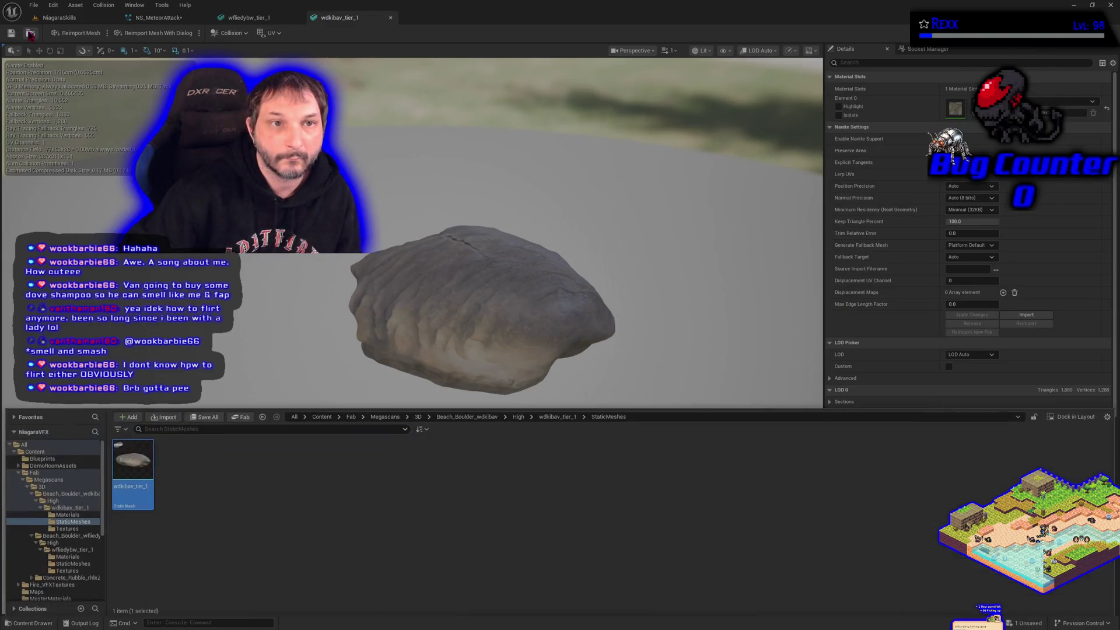
left_click(245, 18)
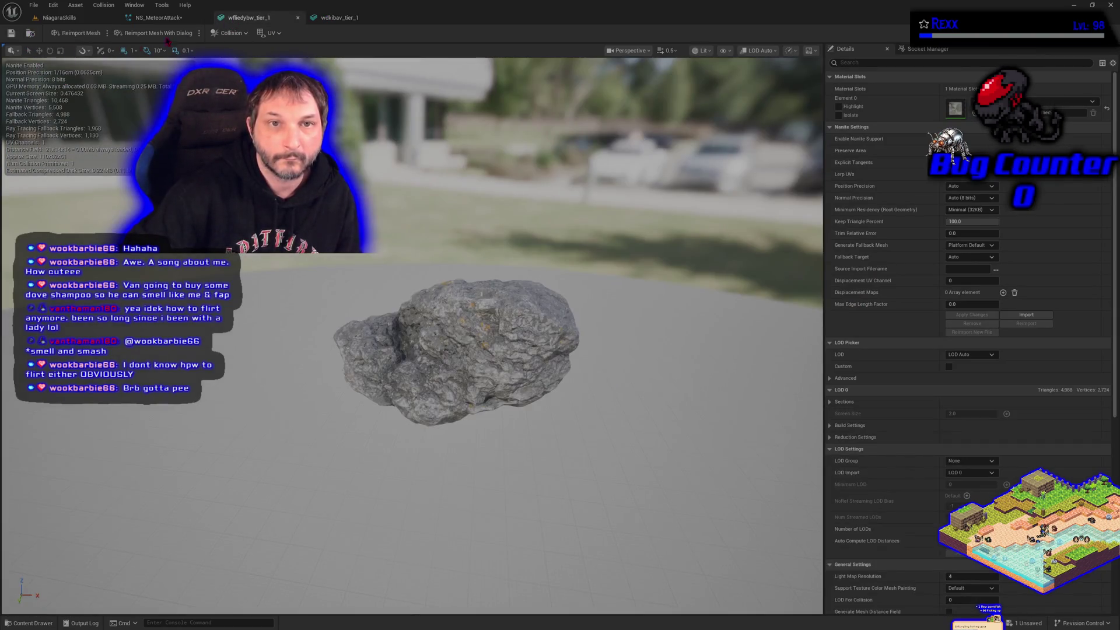
key("ctrl+b")
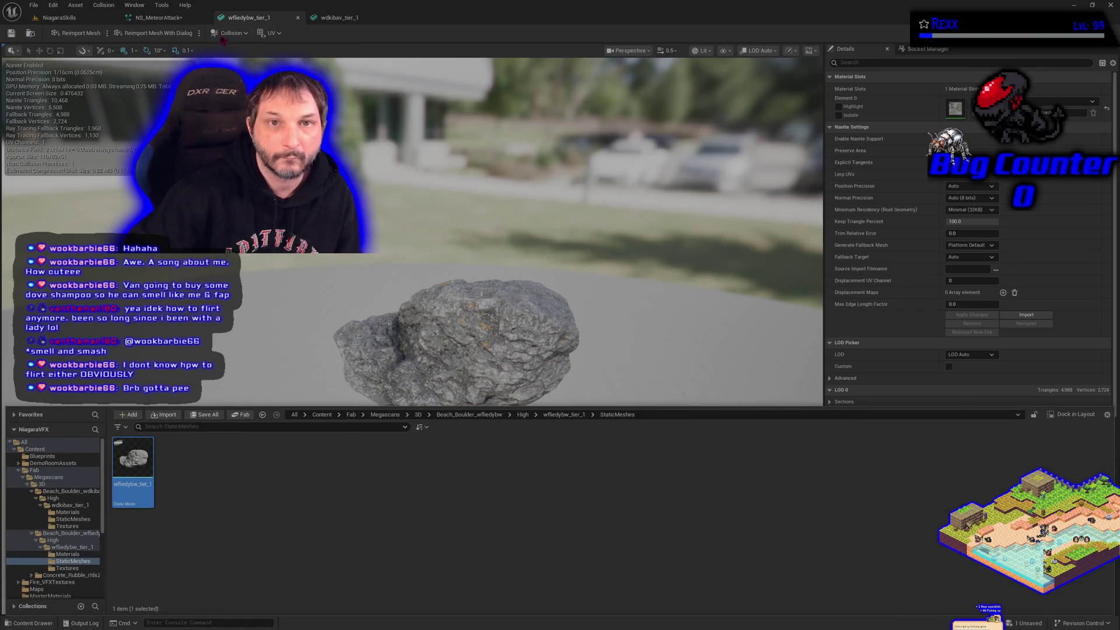
left_click(157, 18)
left_click(95, 145)
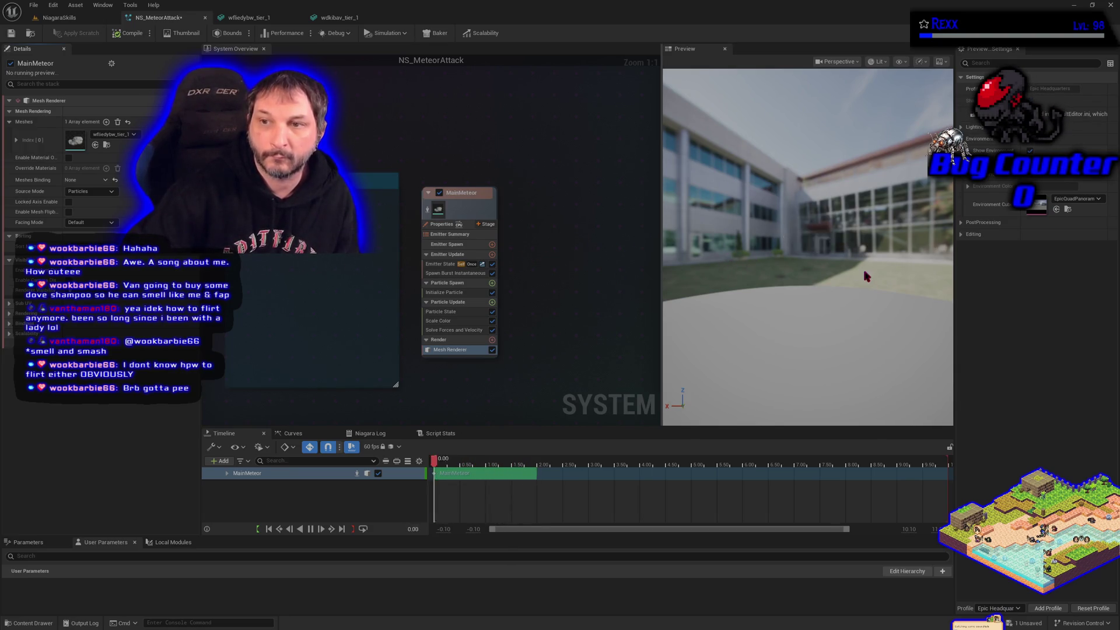
left_click(11, 33)
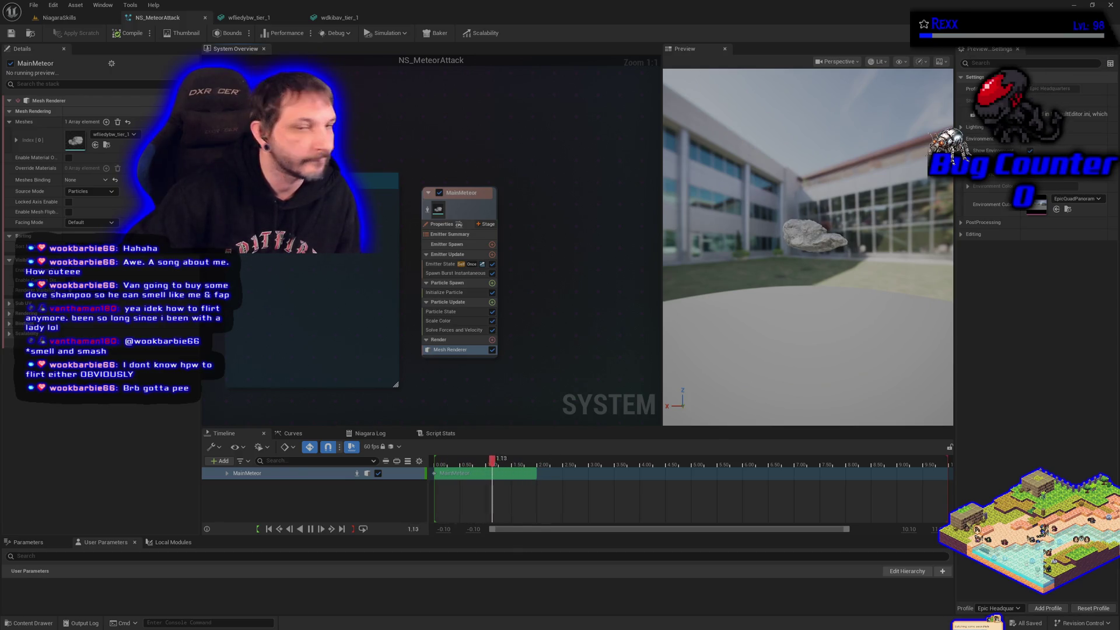
- Set MainMeteor's Emitter State Loop Behavior to Infinite, save, and return to NiagaraSkills
left_click(442, 243)
left_click(443, 244)
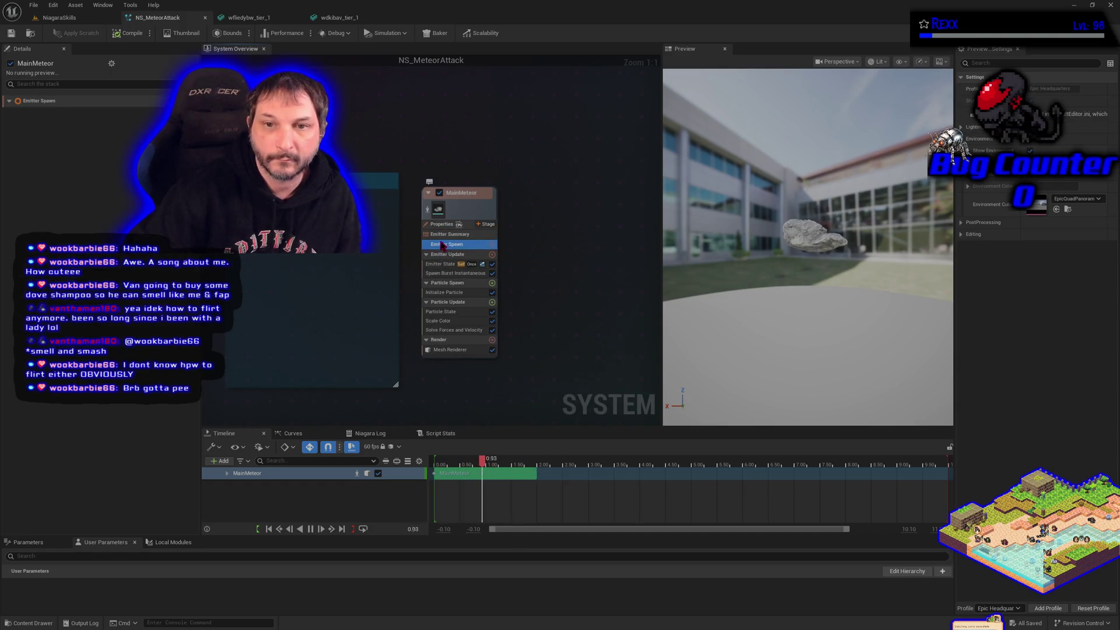
left_click(445, 254)
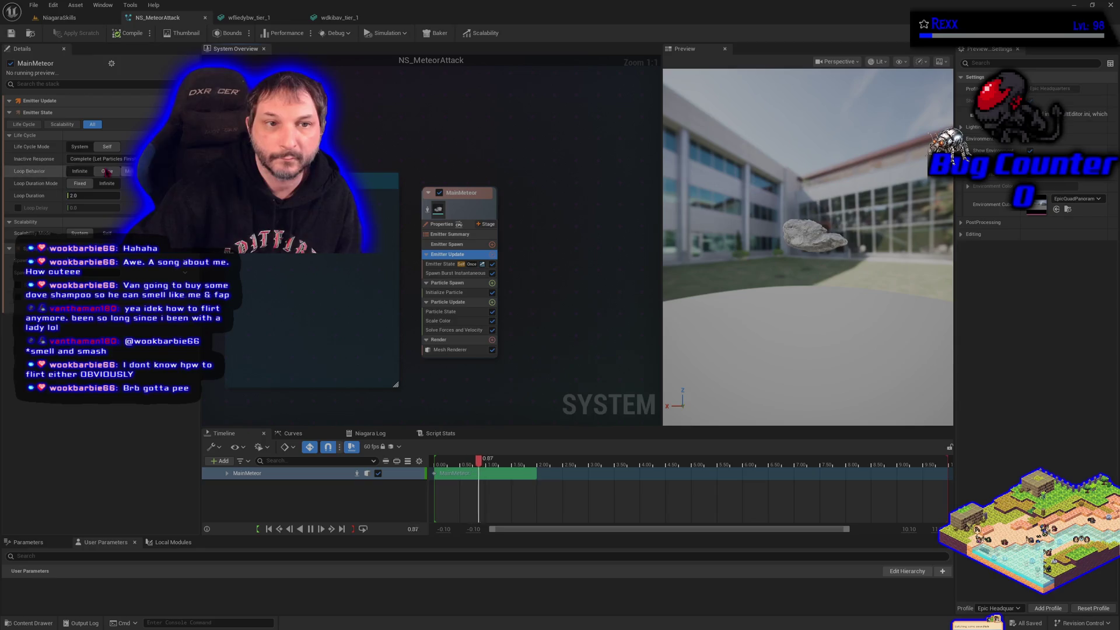
left_click(80, 170)
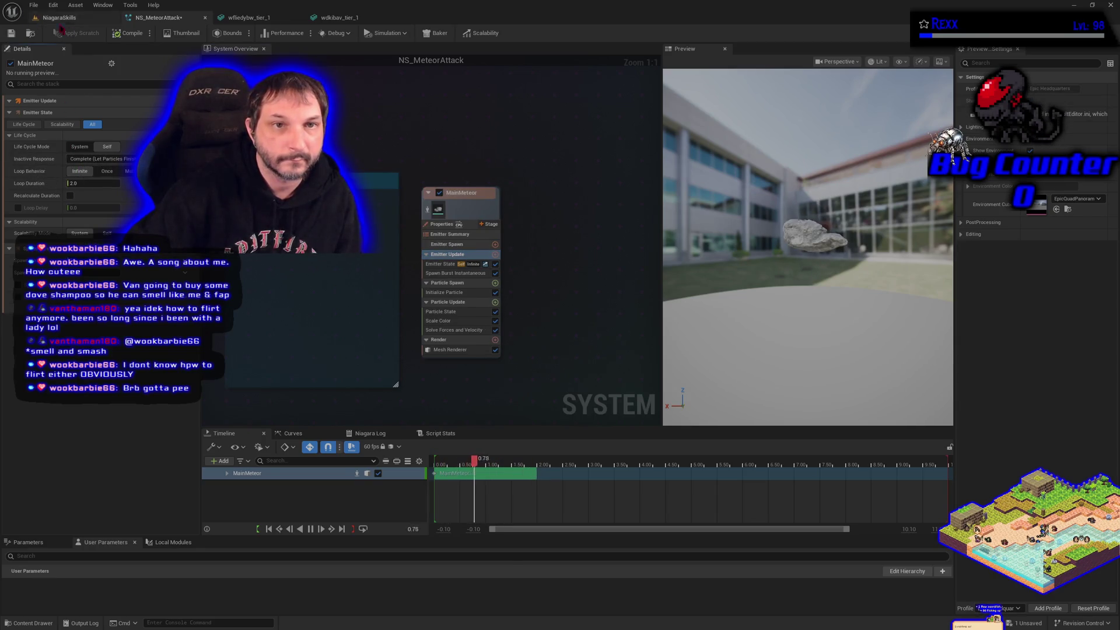
left_click(11, 33)
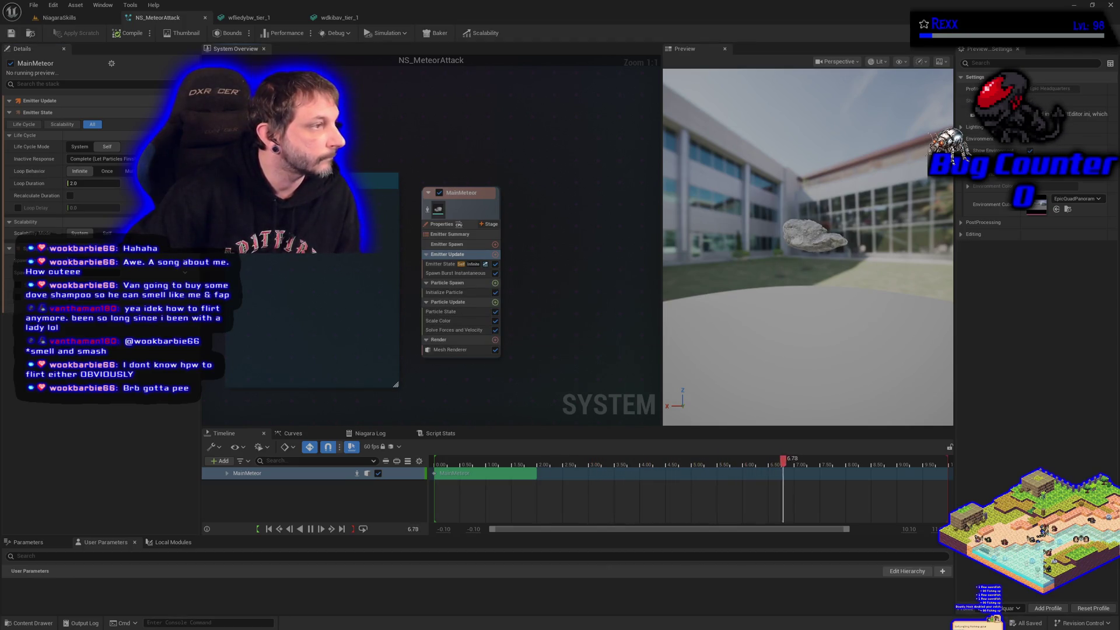
left_click(59, 17)
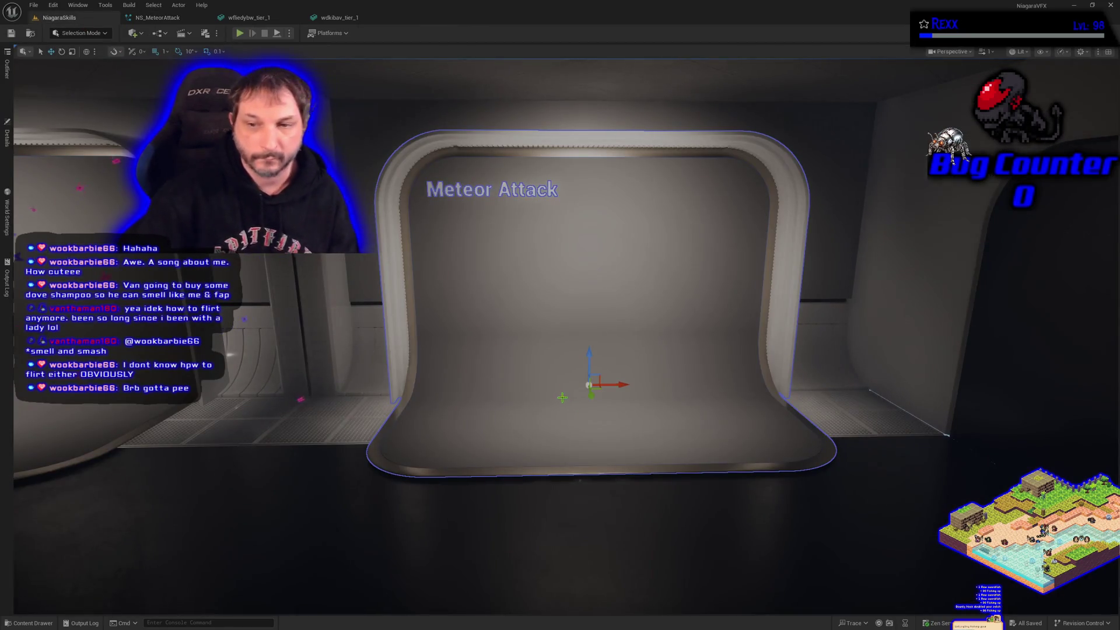
- Move the mannequin from the Impact booth into the Meteor Attack booth
key("Down")
key("Left")
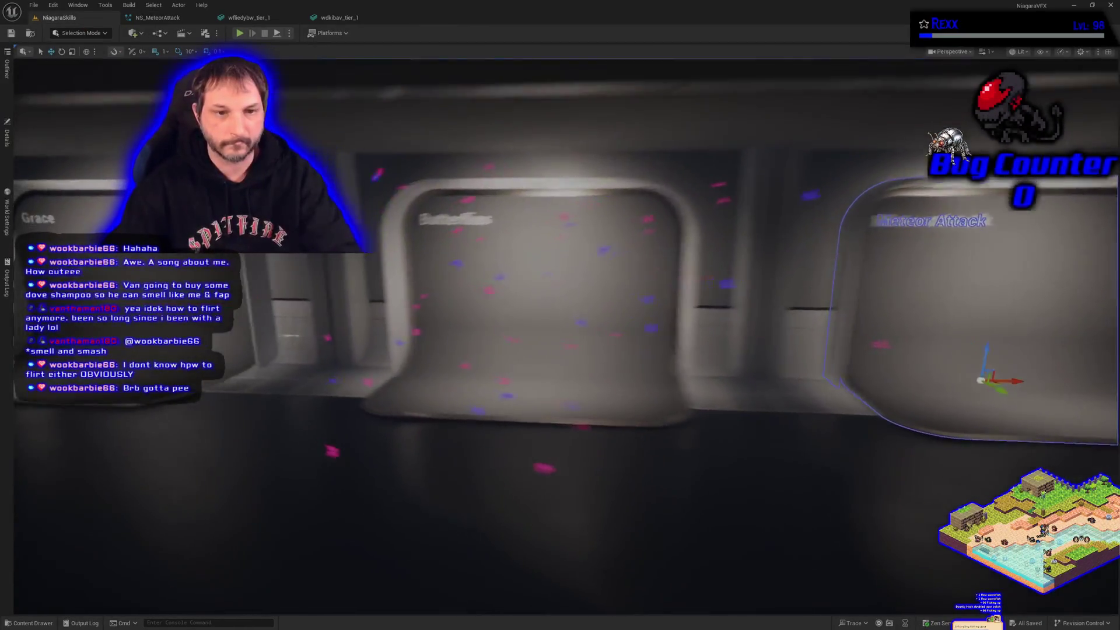
key("Left")
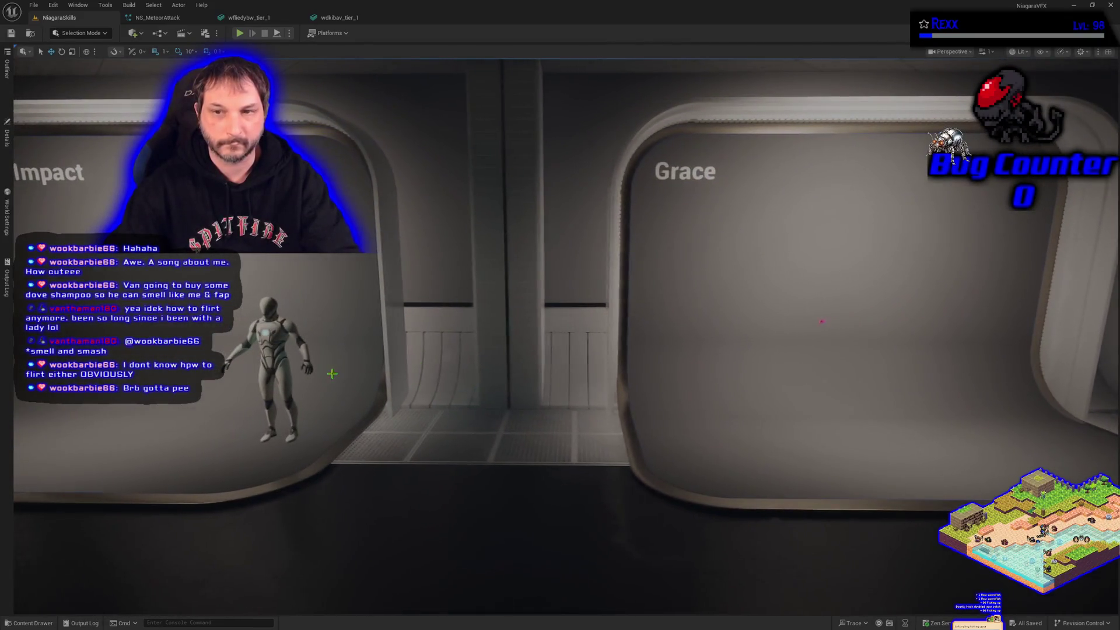
left_click(279, 347)
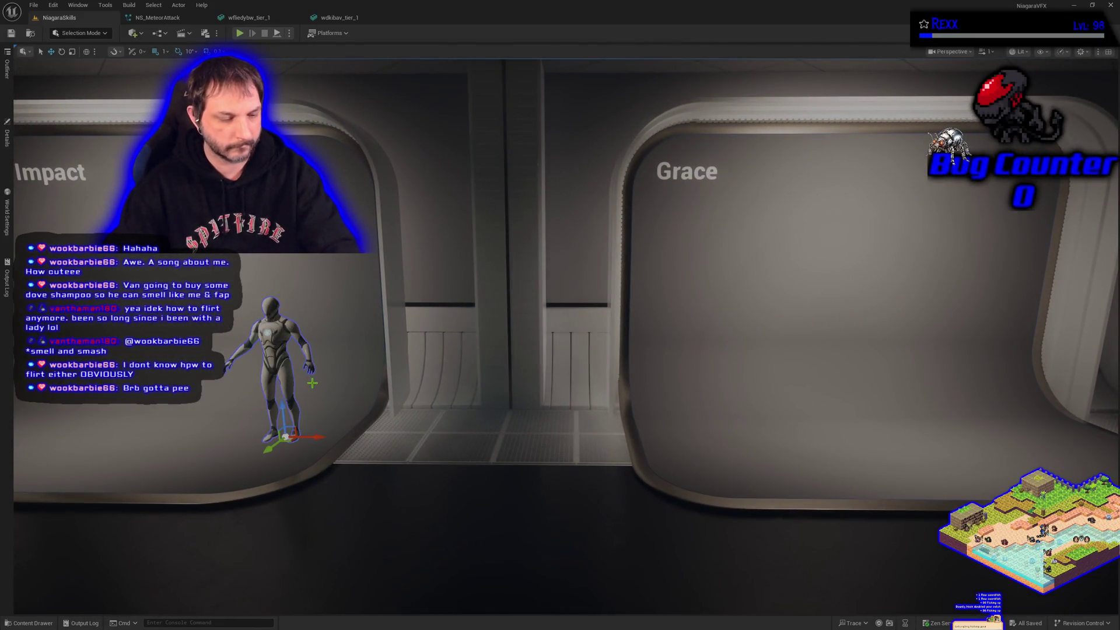
mouse_move(314, 438)
left_mouse_down()
mouse_move(372, 435)
mouse_move(367, 447)
left_mouse_up()
key("ctrl+s")
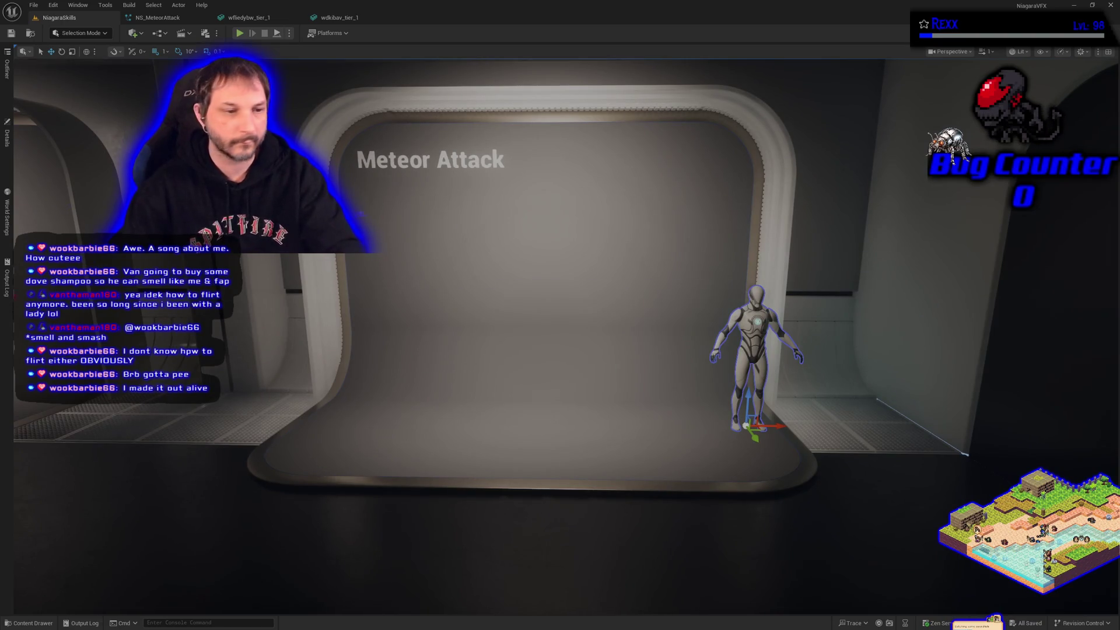
- Place the boulder static mesh on the Meteor Attack booth floor beside the mannequin
left_click(49, 624)
mouse_move(131, 563)
left_mouse_down()
mouse_move(116, 557)
mouse_move(535, 416)
mouse_move(534, 370)
left_mouse_up()
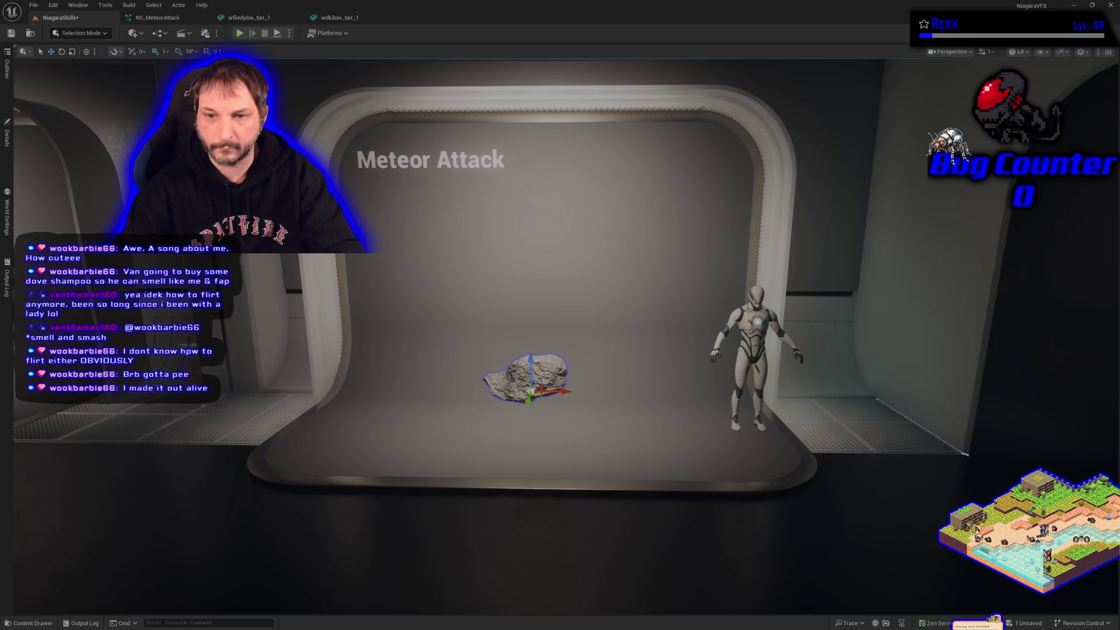
scroll(554, 316, "up", 3)
mouse_move(560, 315)
left_mouse_down()
mouse_move(420, 327)
mouse_move(375, 508)
left_mouse_up()
left_click(29, 623)
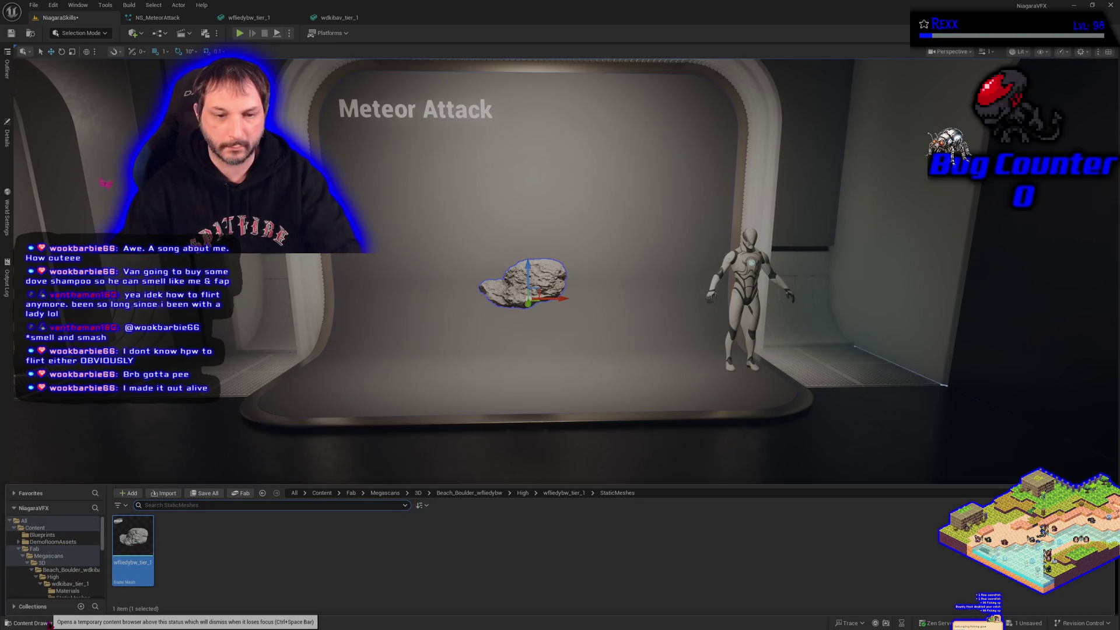
- Review wfliedybw_tier_1's Details, then go back to NS_MeteorAttack's Initialize Particle module
double_click(137, 543)
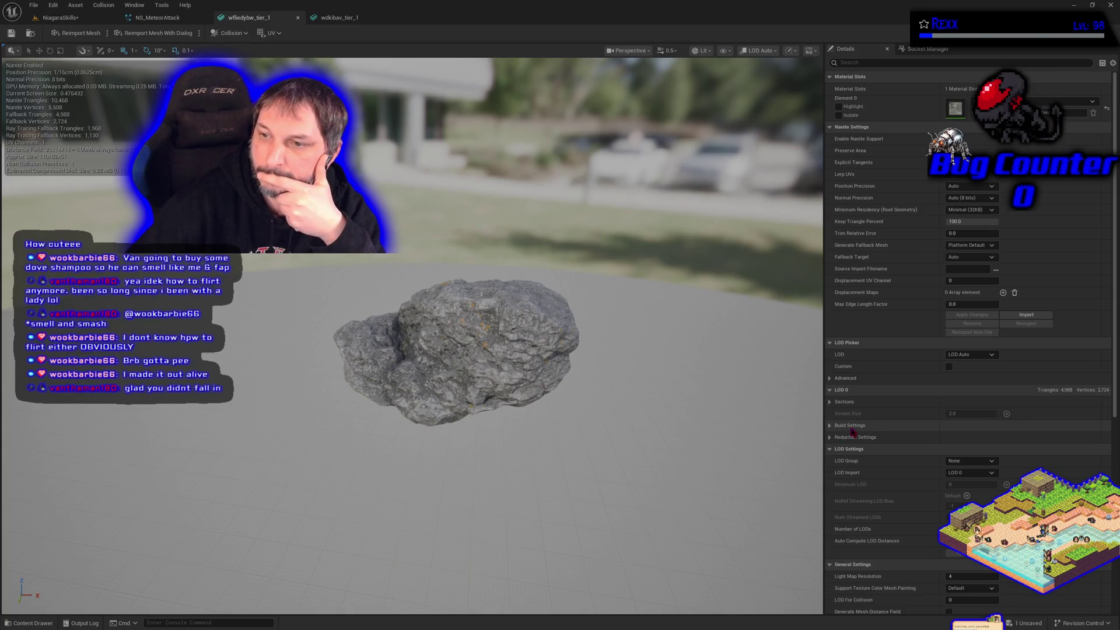
scroll(852, 433, "down", 6)
scroll(853, 432, "down", 3)
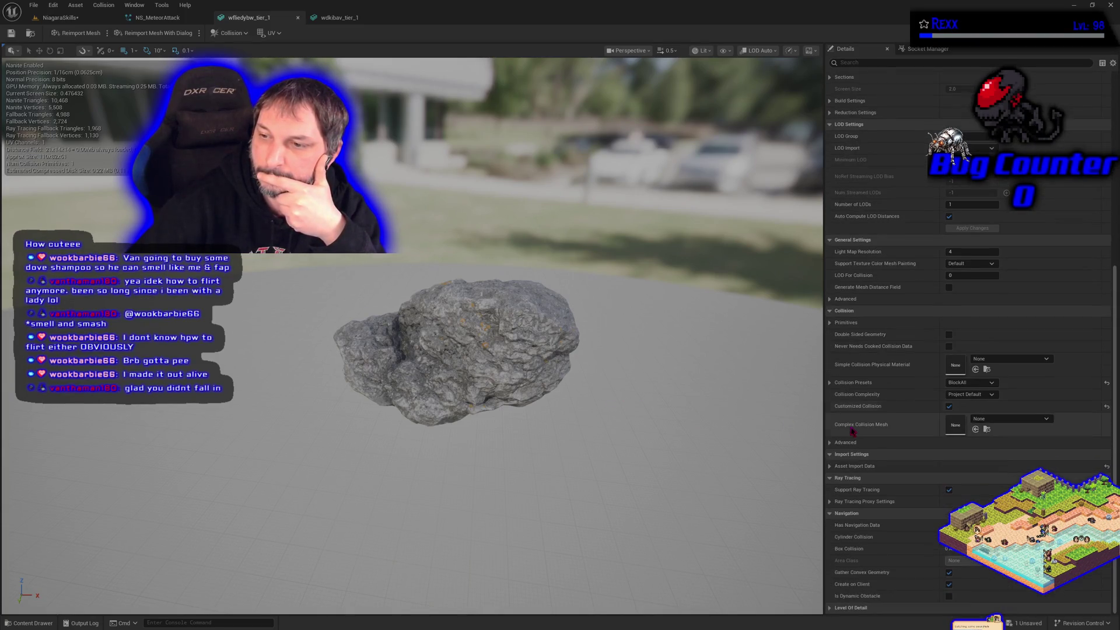
scroll(852, 431, "up", 10)
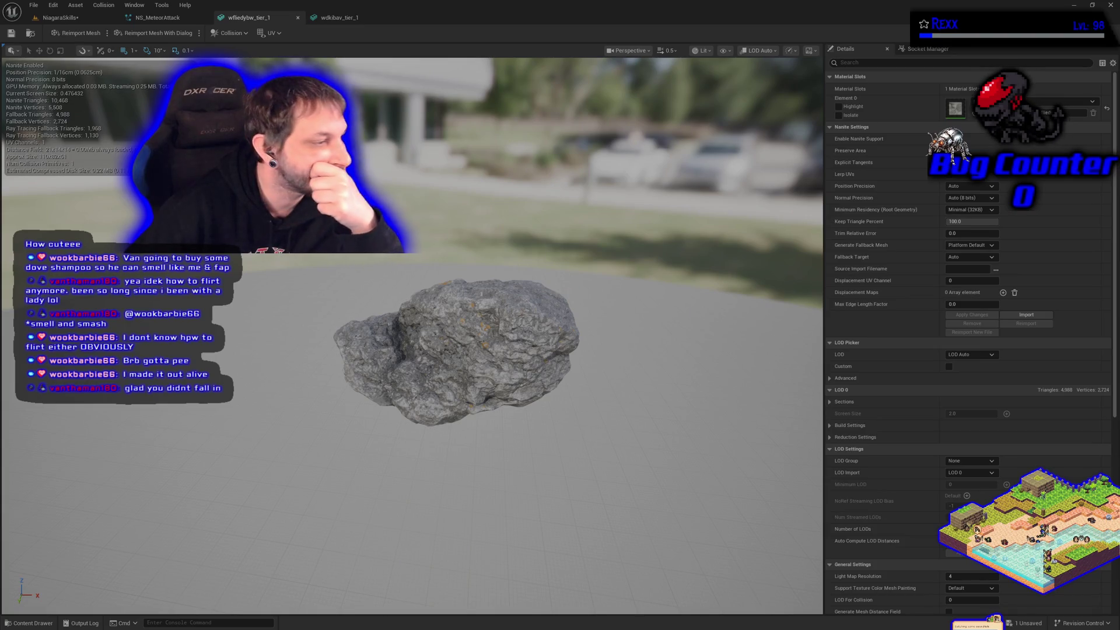
left_click(158, 18)
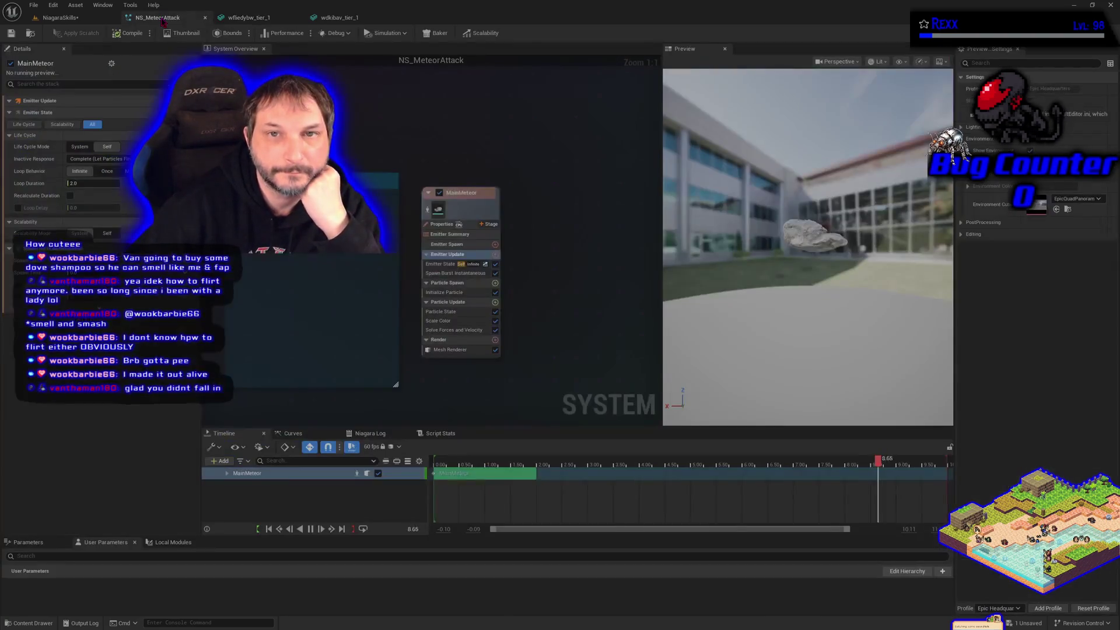
left_click(453, 295)
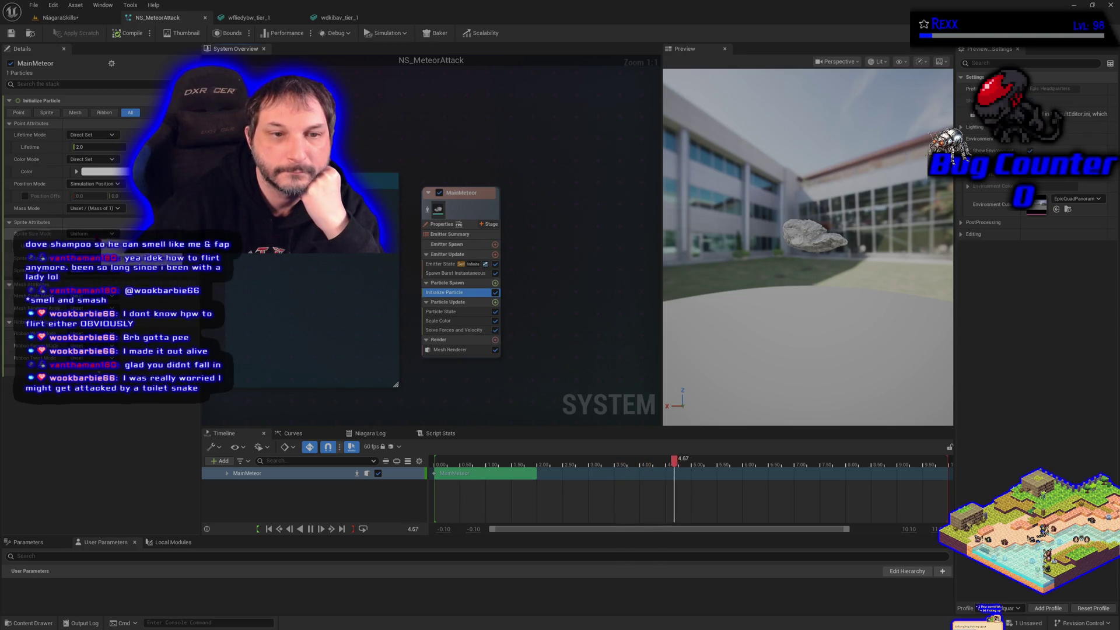
- Save NS_MeteorAttack and briefly check the NiagaraSkills level
key("Return")
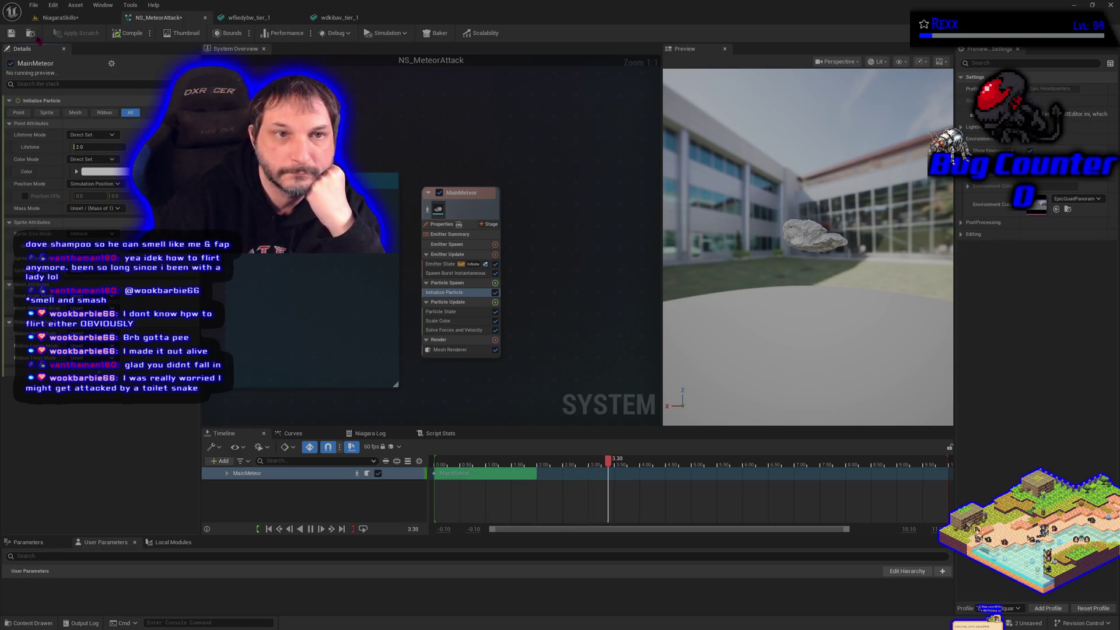
left_click(11, 33)
left_click(50, 18)
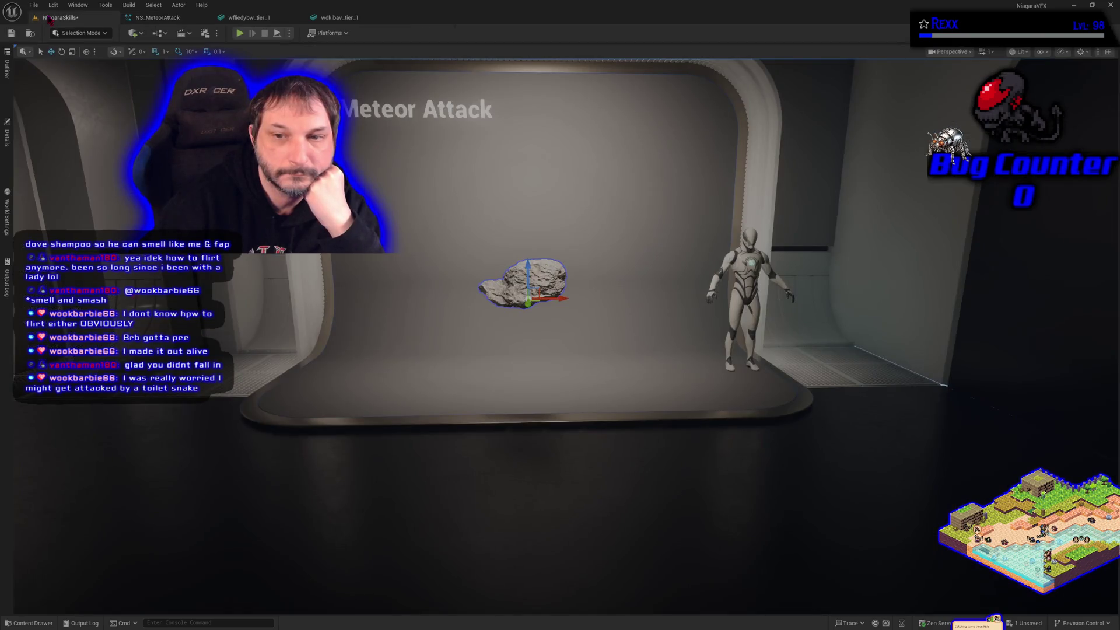
left_click(155, 18)
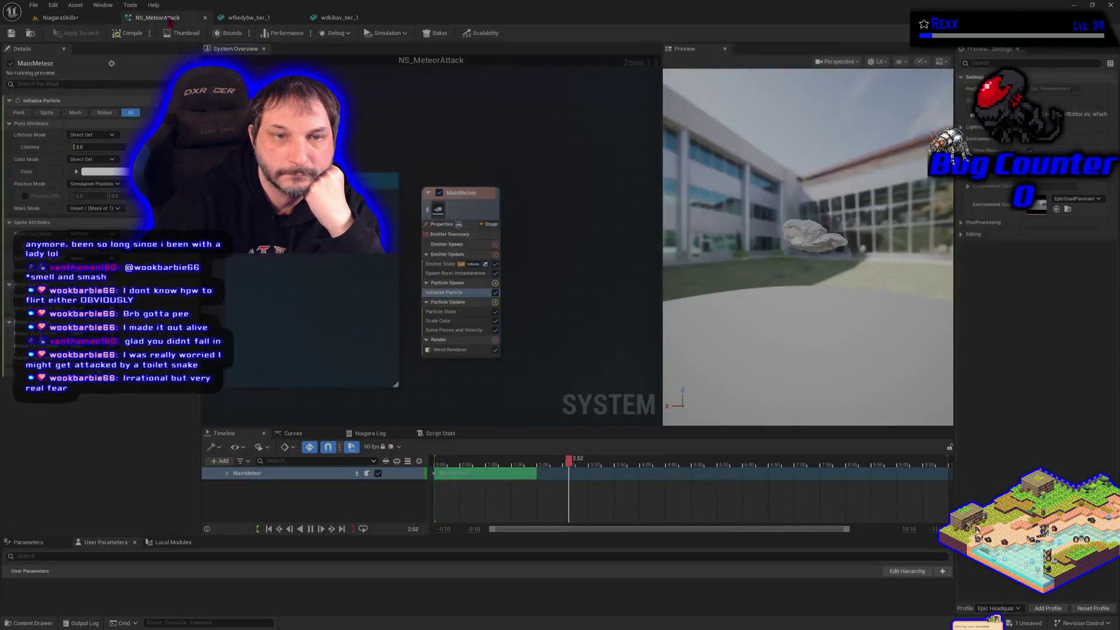
- Toggle the MainMeteor particles' Position Offset and save the system
left_click(26, 196)
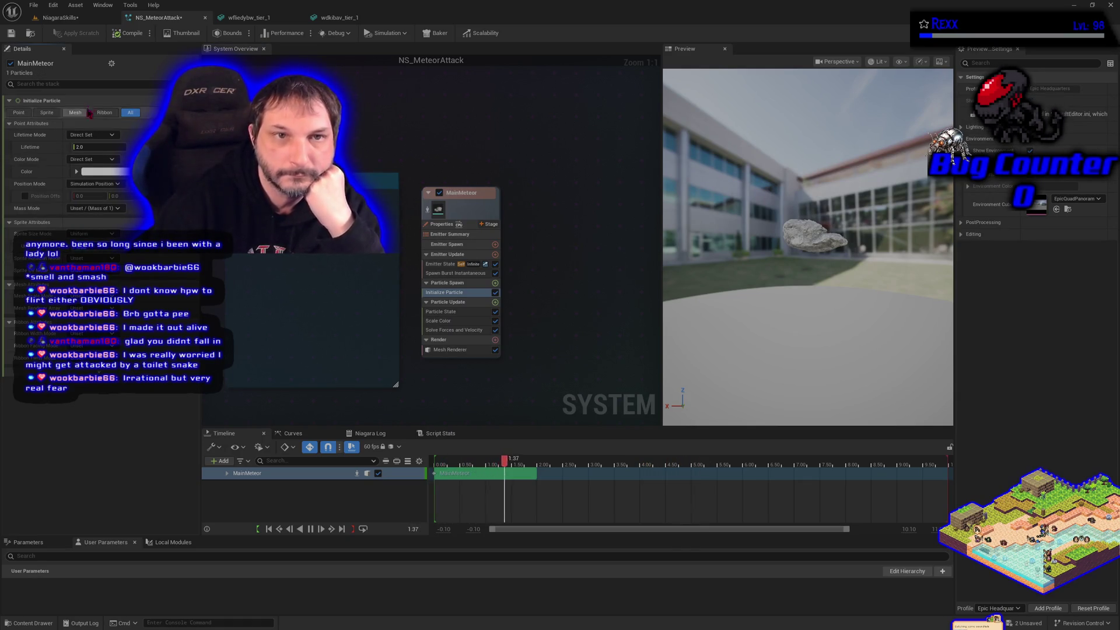
left_click(11, 33)
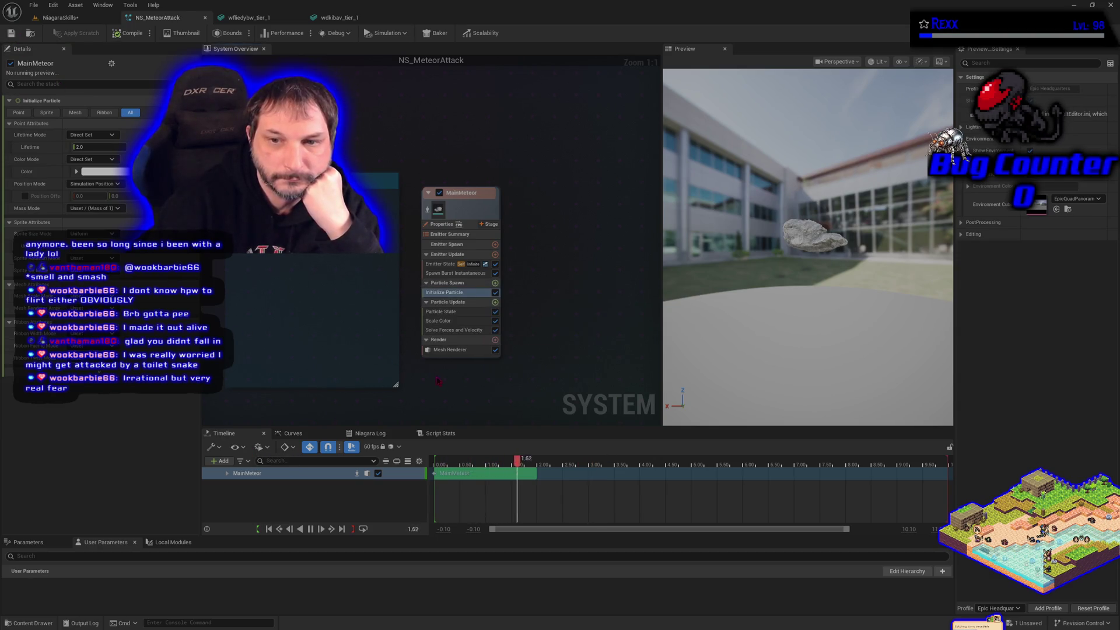
left_click(449, 350)
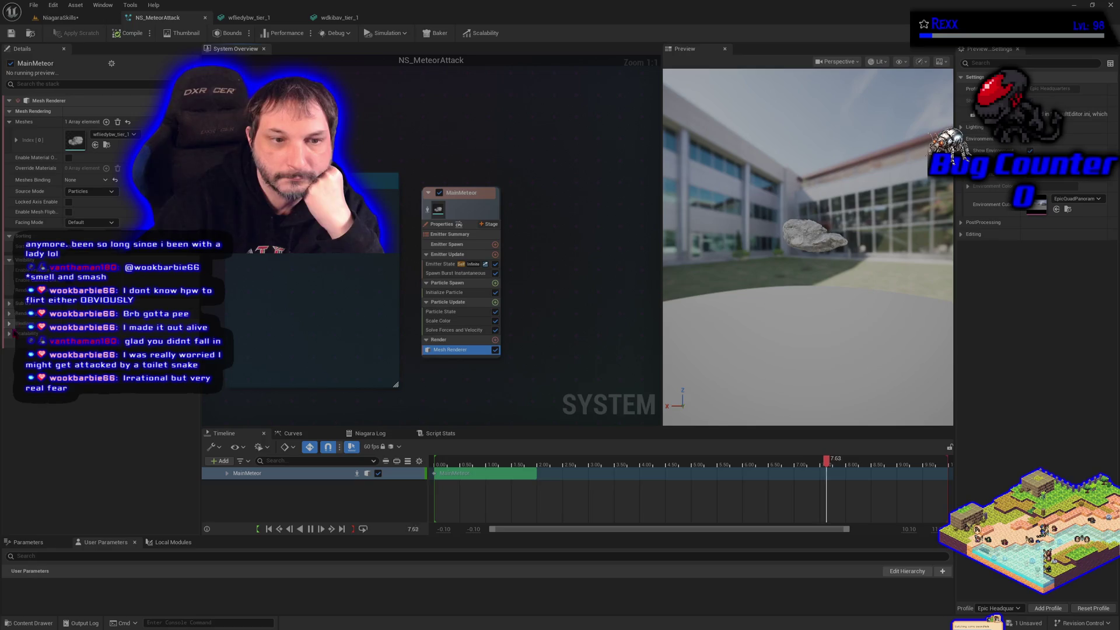
- Set the Mesh Renderer's first mesh entry Scale X and Y to 10
left_click(9, 314)
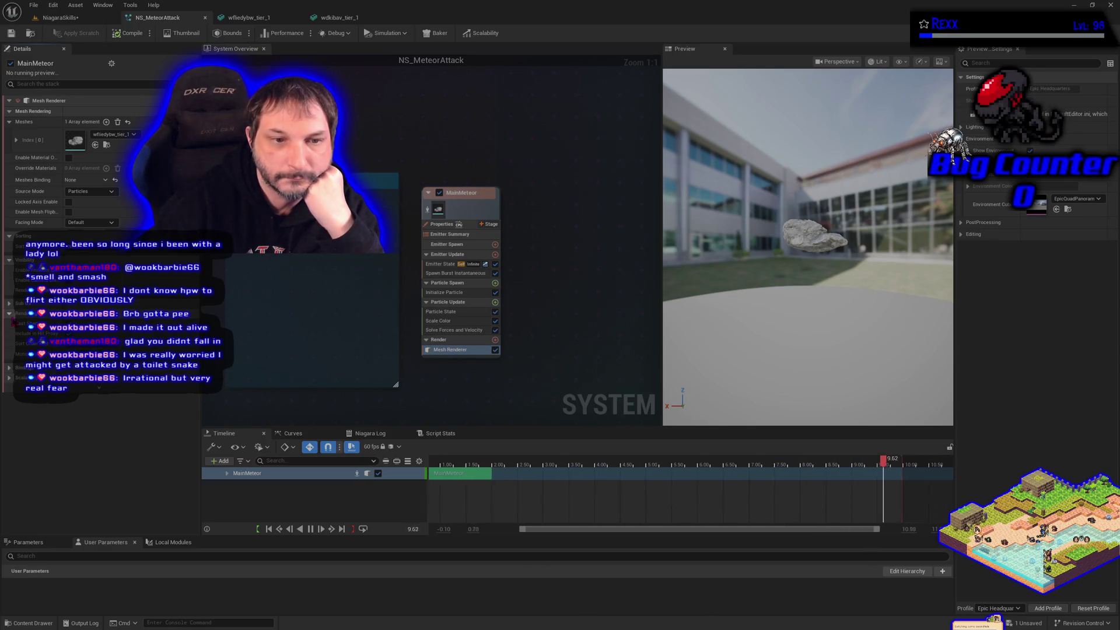
left_click(9, 313)
left_click(9, 334)
left_click(9, 334)
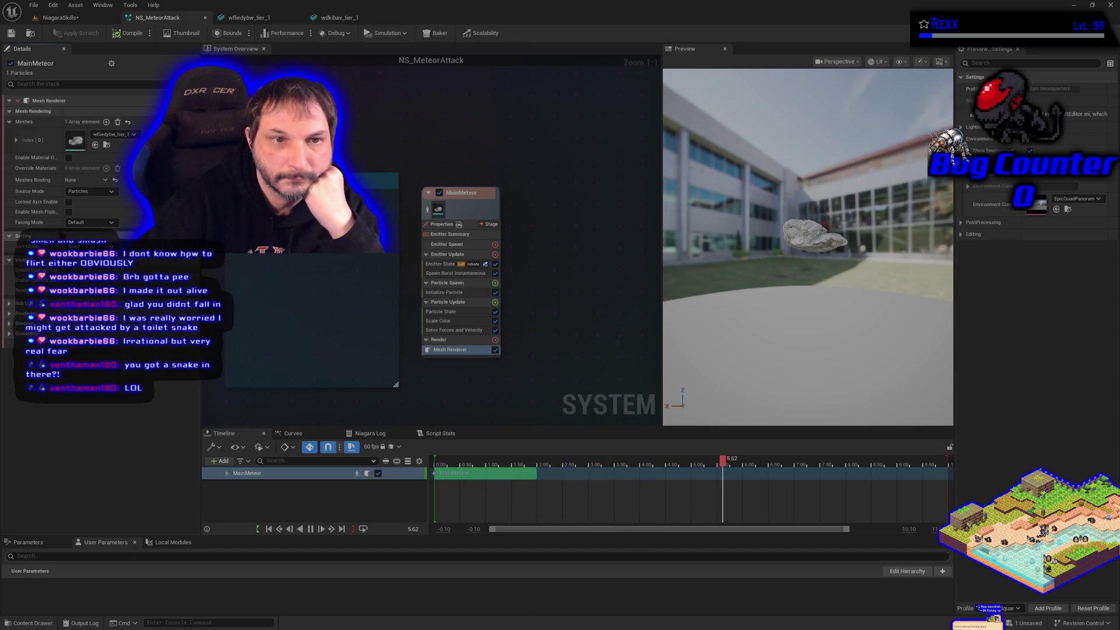
left_click(19, 141)
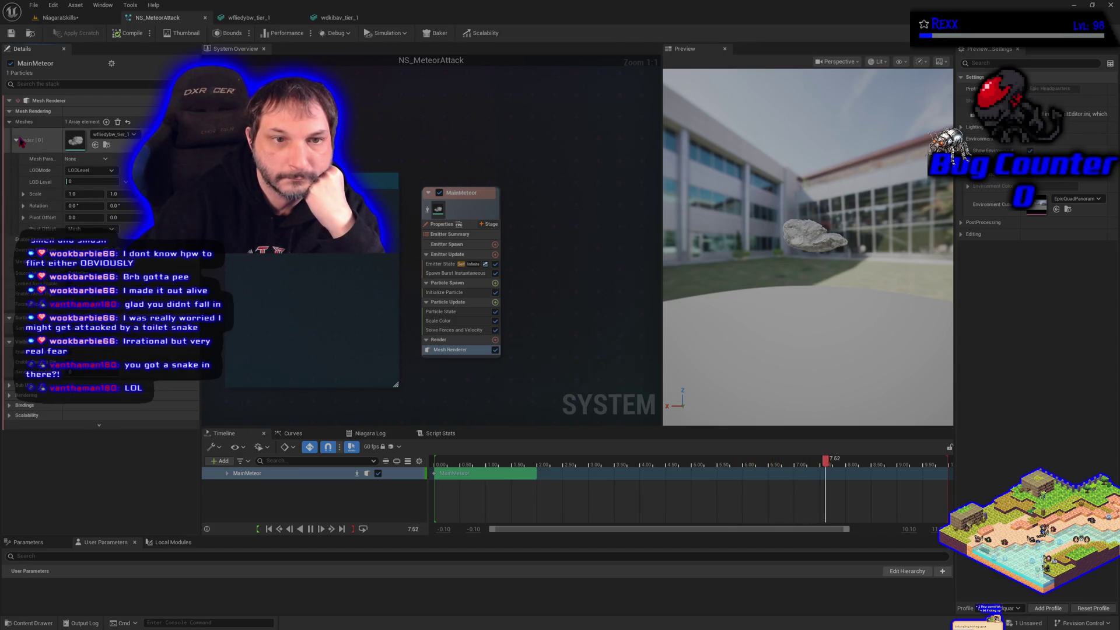
left_click(84, 194)
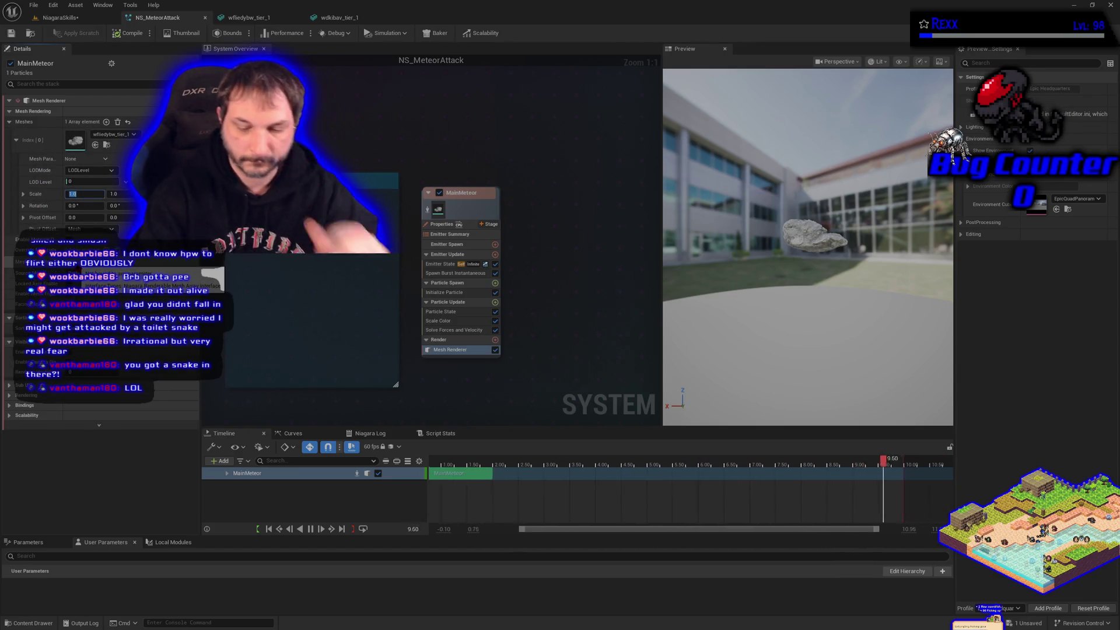
type("110")
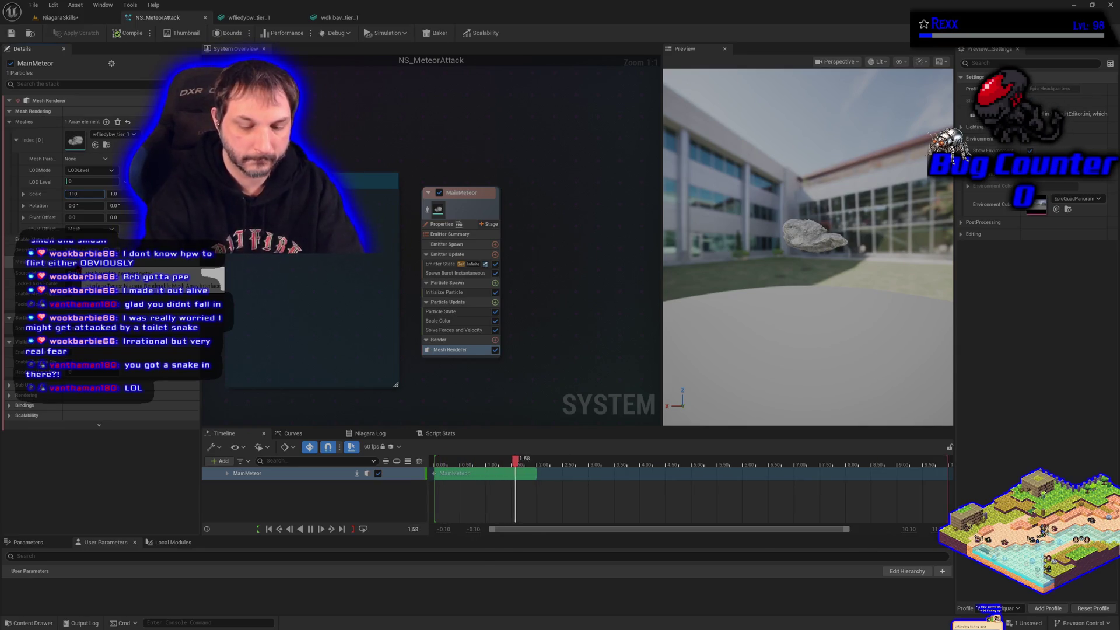
key("Tab")
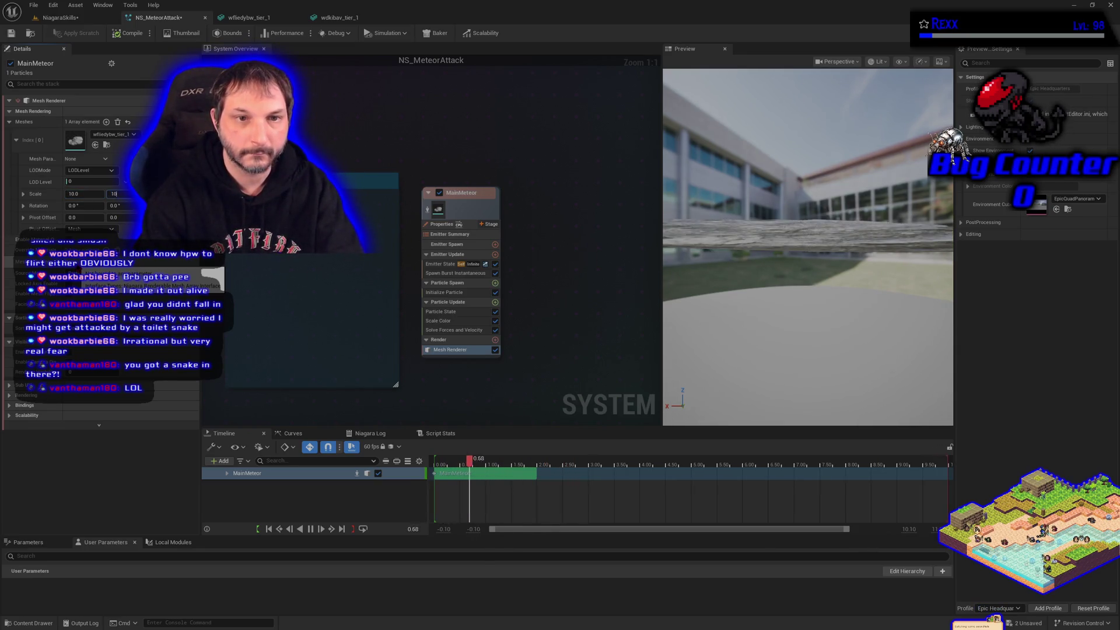
key("Tab")
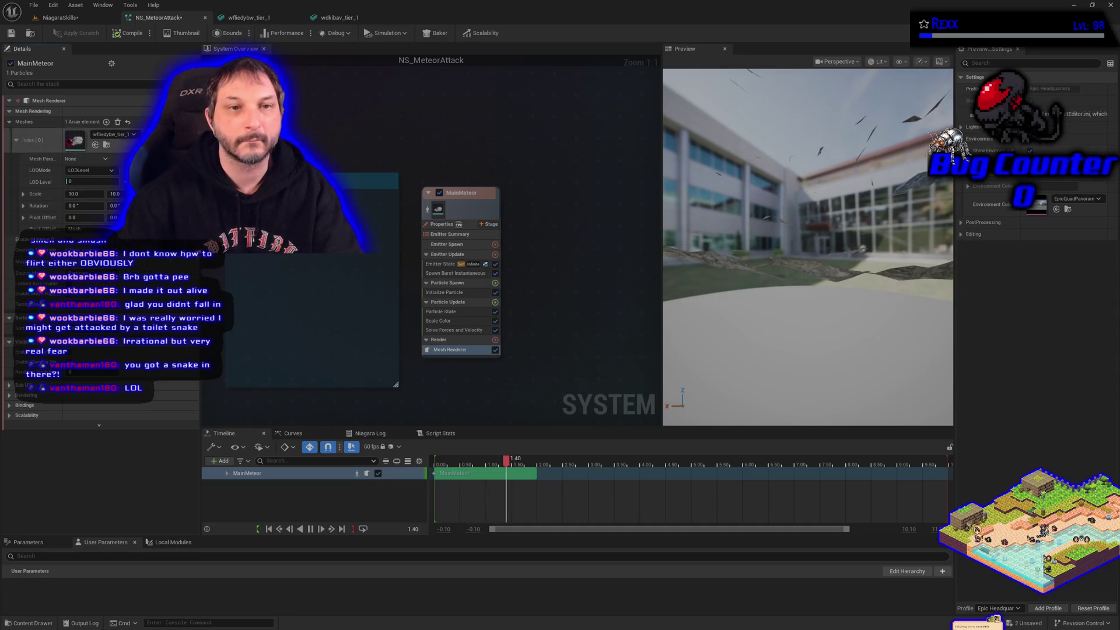
- Switch between the meteor system and the Meteor Attack level, ending on the level
left_click(61, 17)
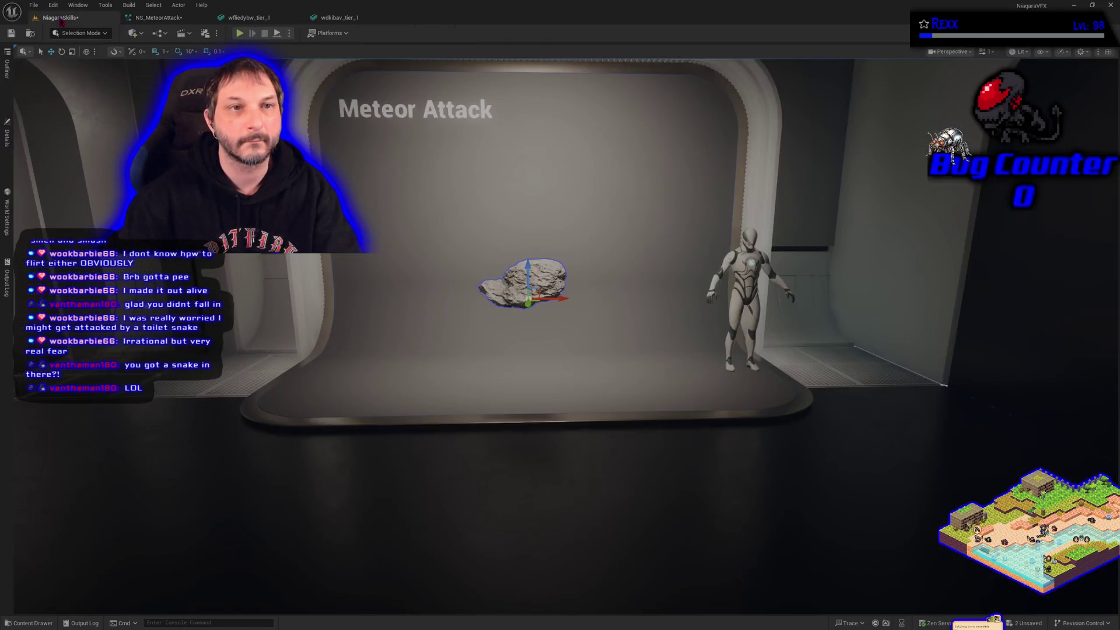
left_click(146, 18)
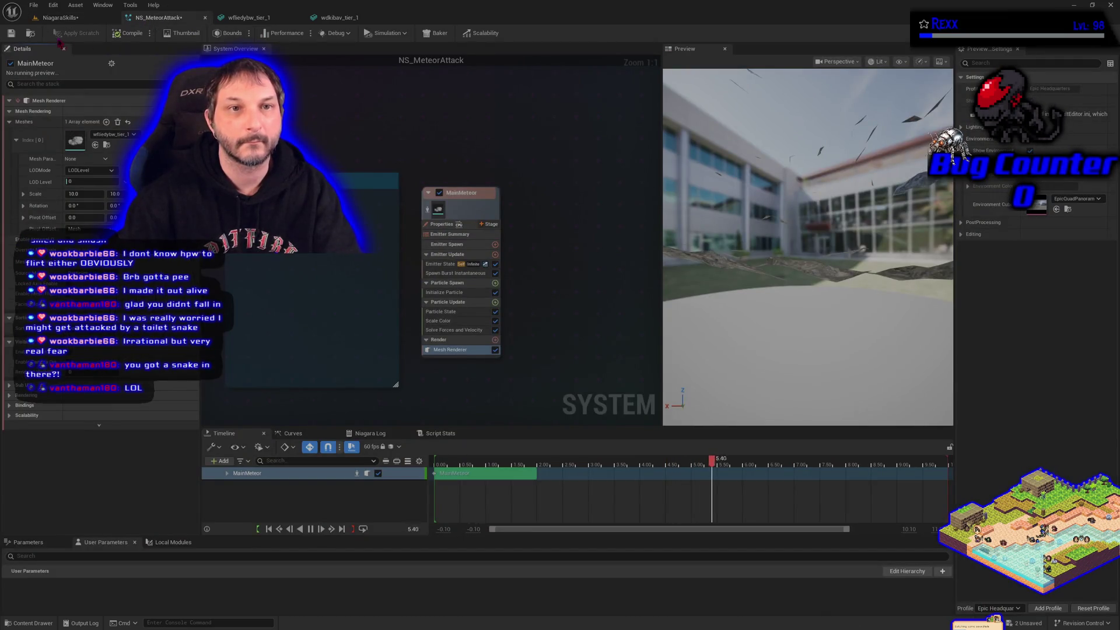
left_click(55, 19)
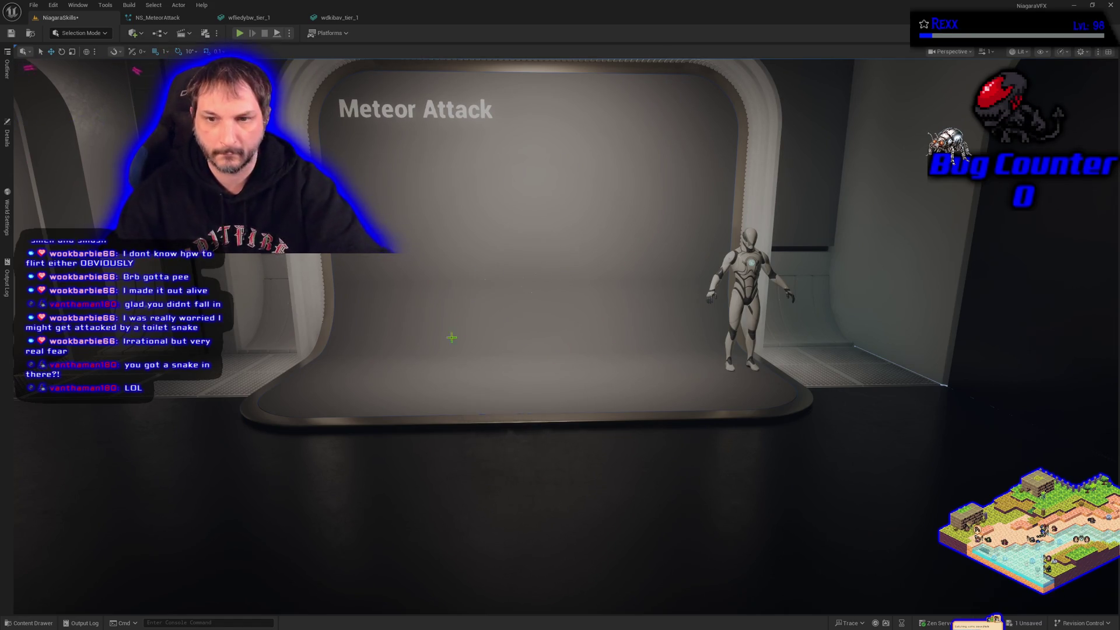
- Drop NS_MeteorAttack onto the Meteor Attack stage, revert mesh scale to 1.0, and save
left_click(28, 623)
mouse_move(133, 566)
left_mouse_down()
mouse_move(554, 351)
mouse_move(546, 369)
mouse_move(546, 272)
left_mouse_up()
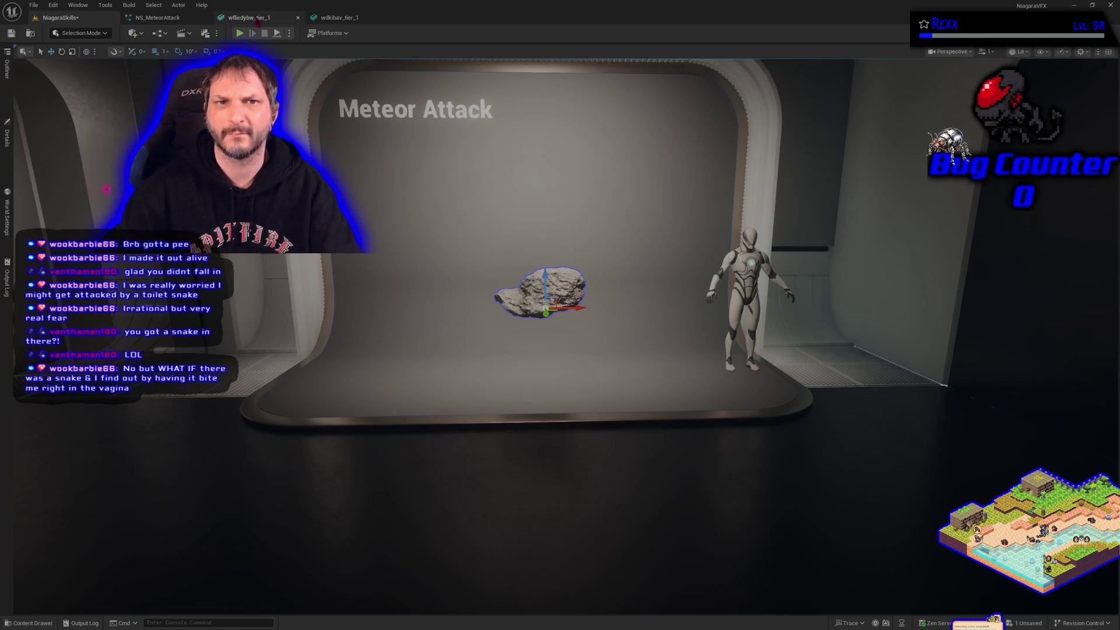
left_click(159, 18)
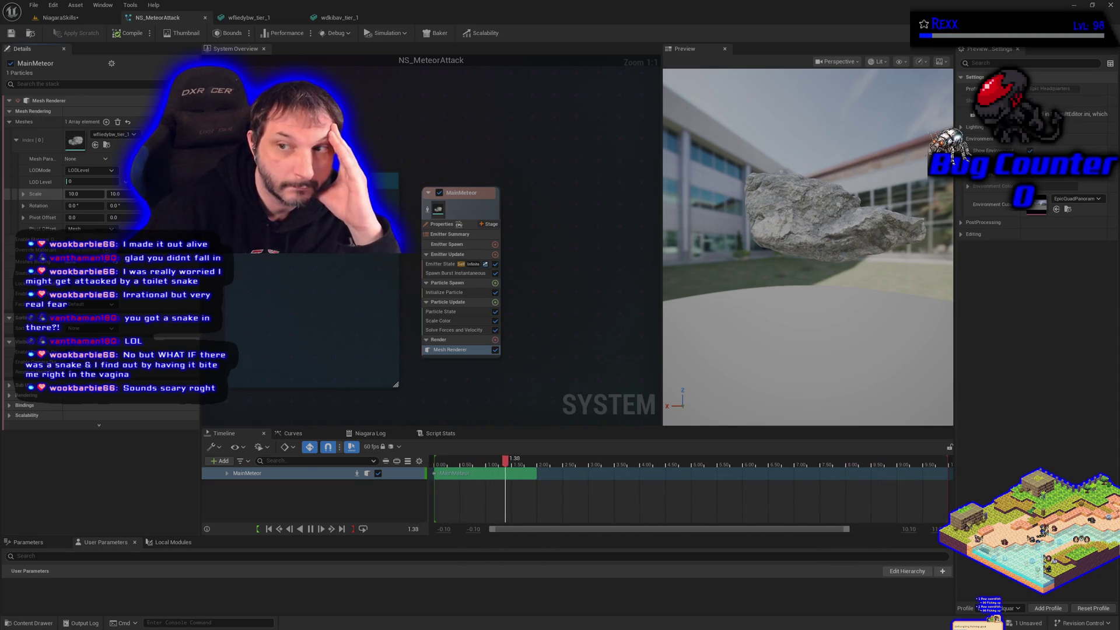
key("ctrl+z")
left_click(11, 33)
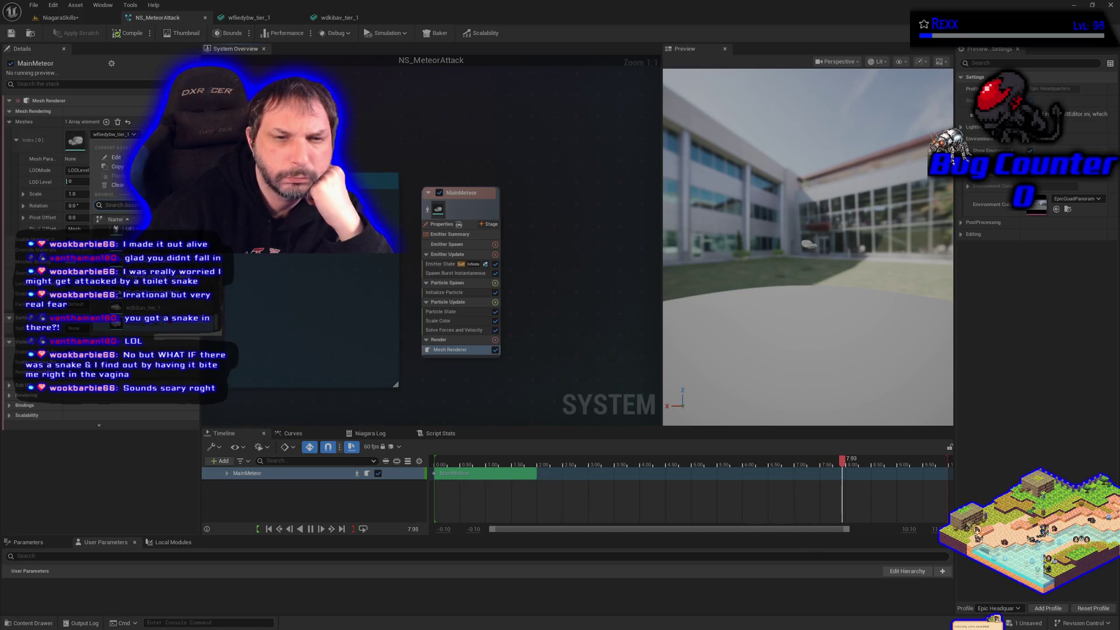
- Swap the meteor's rendered mesh to wdkibav_tier_1, save NS_MeteorAttack, and view it in the level
left_click(96, 145)
scroll(697, 305, "up", 5)
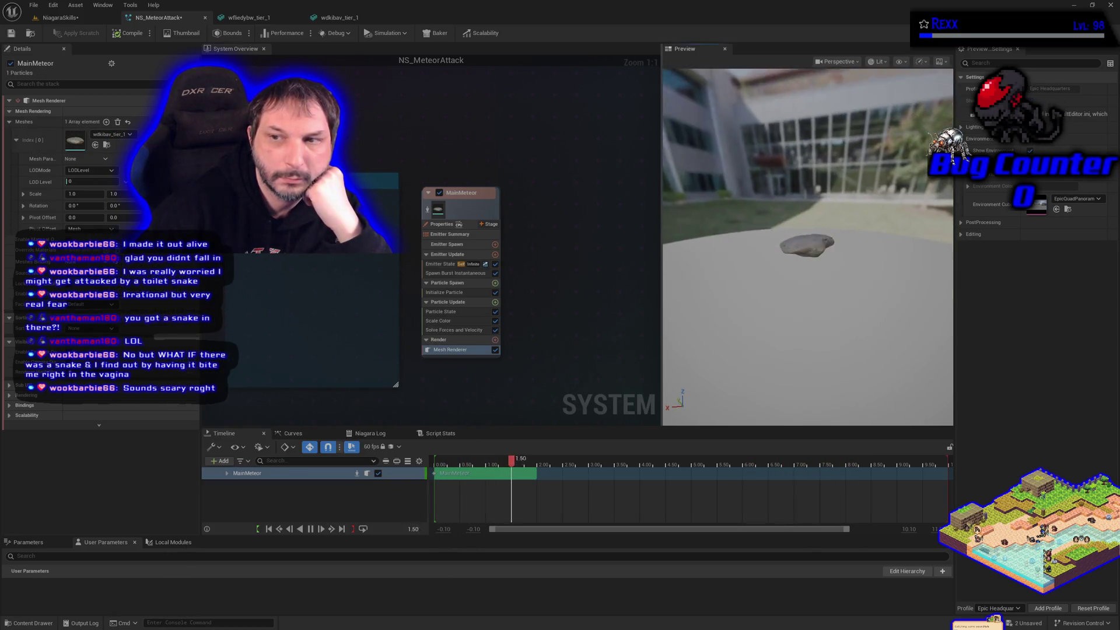
left_click(59, 17)
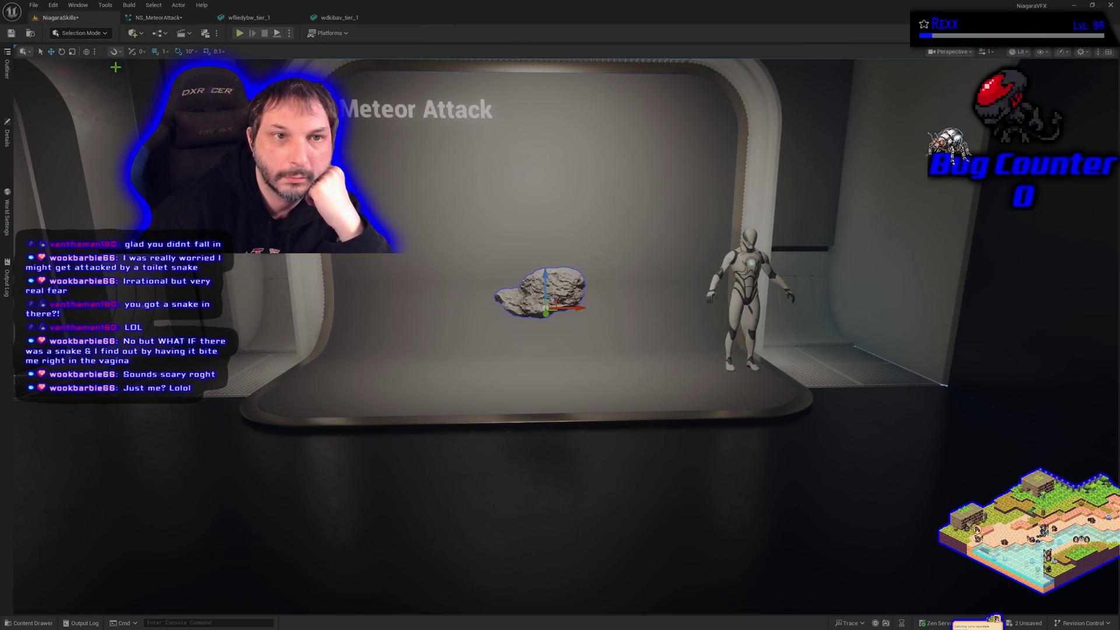
left_click(158, 18)
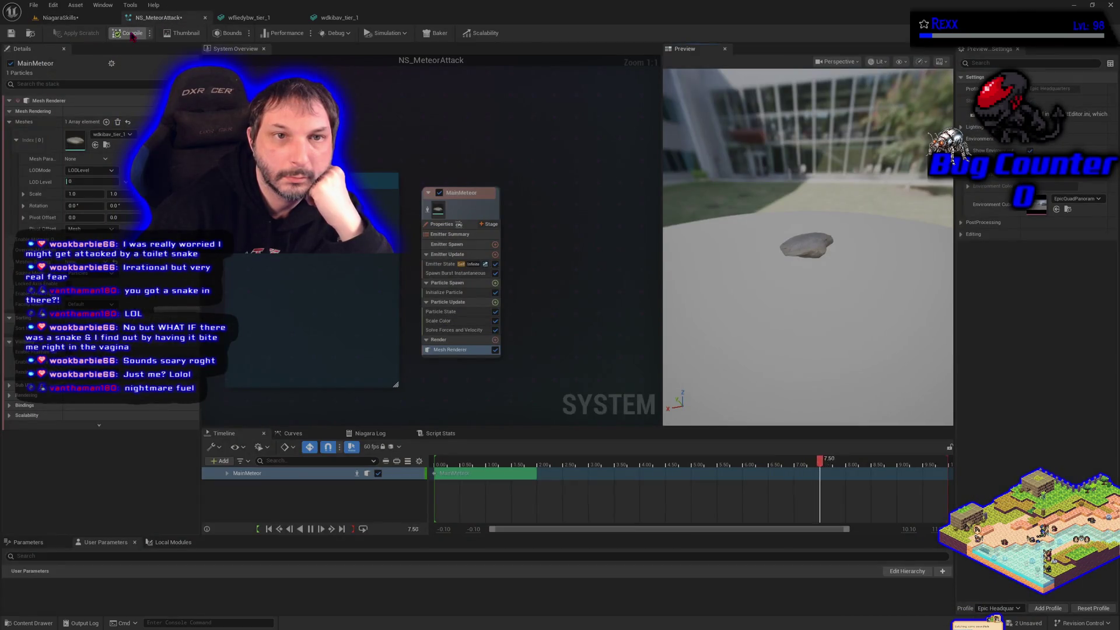
left_click(11, 34)
left_click(56, 18)
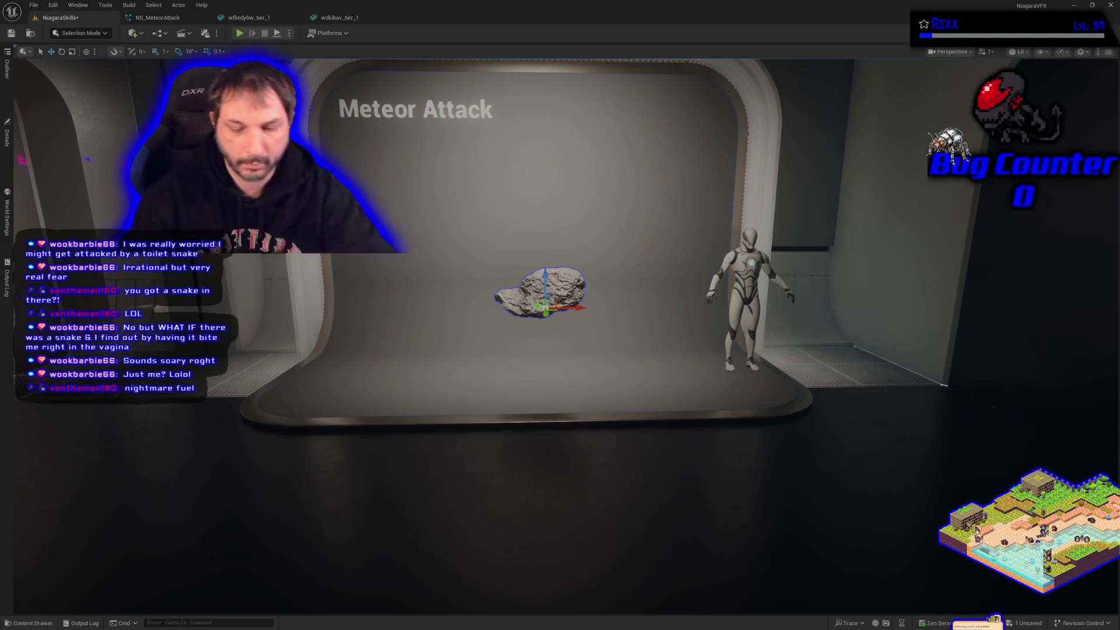
- Use the Content Drawer to browse the folder tree down toward Niagara > NiagaraSkills
key("ctrl+space")
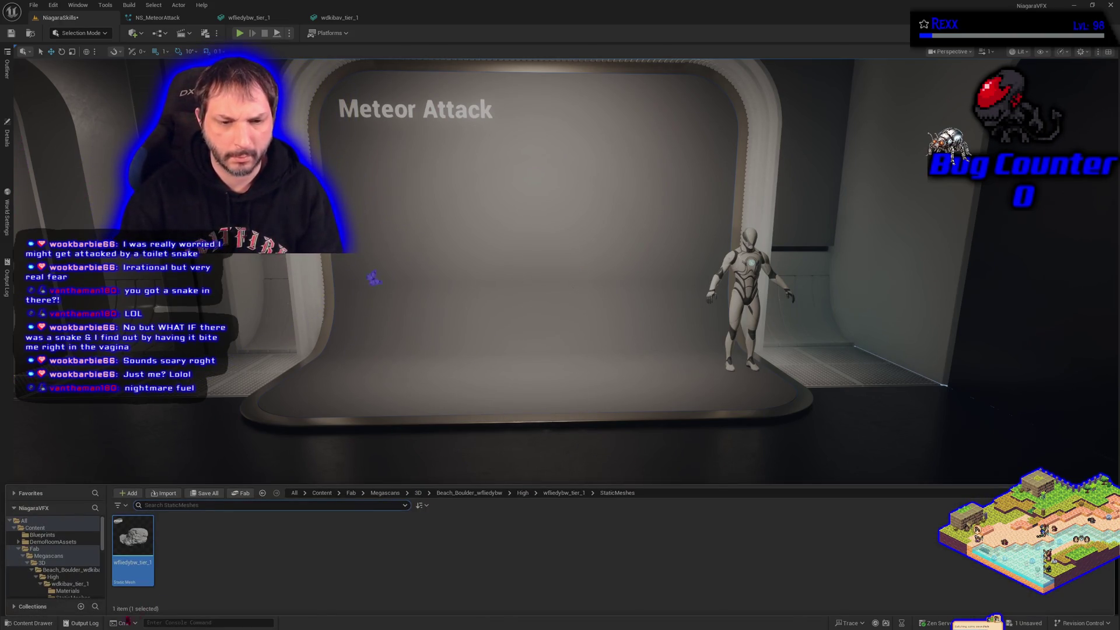
left_click_drag(136, 566, 566, 340)
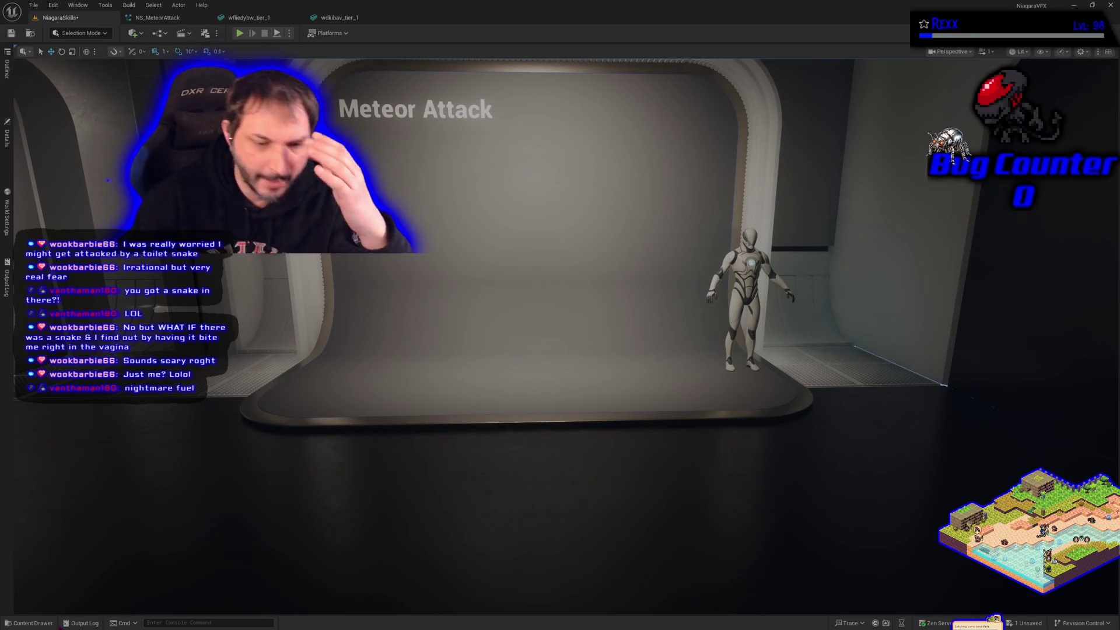
key("ctrl+space")
scroll(89, 578, "down", 5)
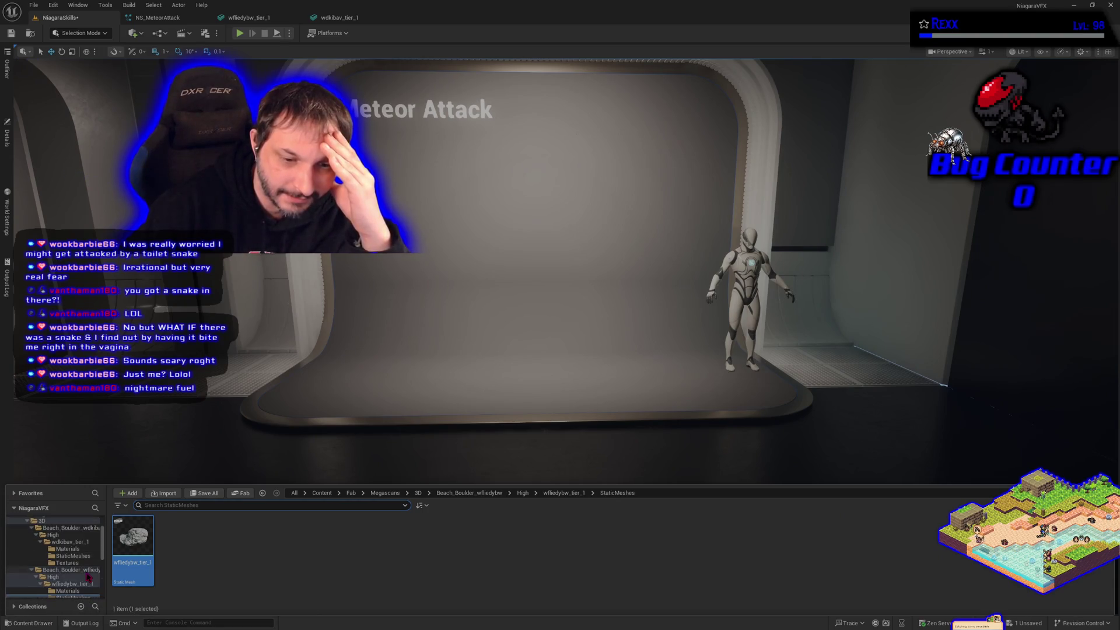
scroll(88, 578, "down", 4)
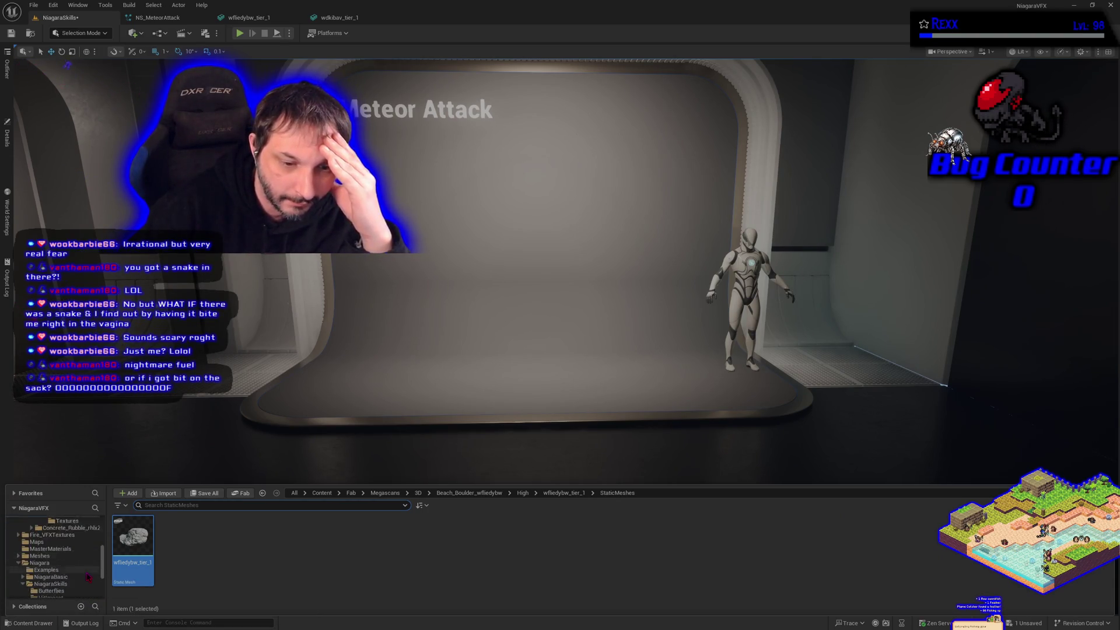
left_click(87, 584)
- Drag the boulder from its StaticMeshes folder onto the stage beside the mannequin
left_click(64, 577)
left_click_drag(133, 540, 474, 376)
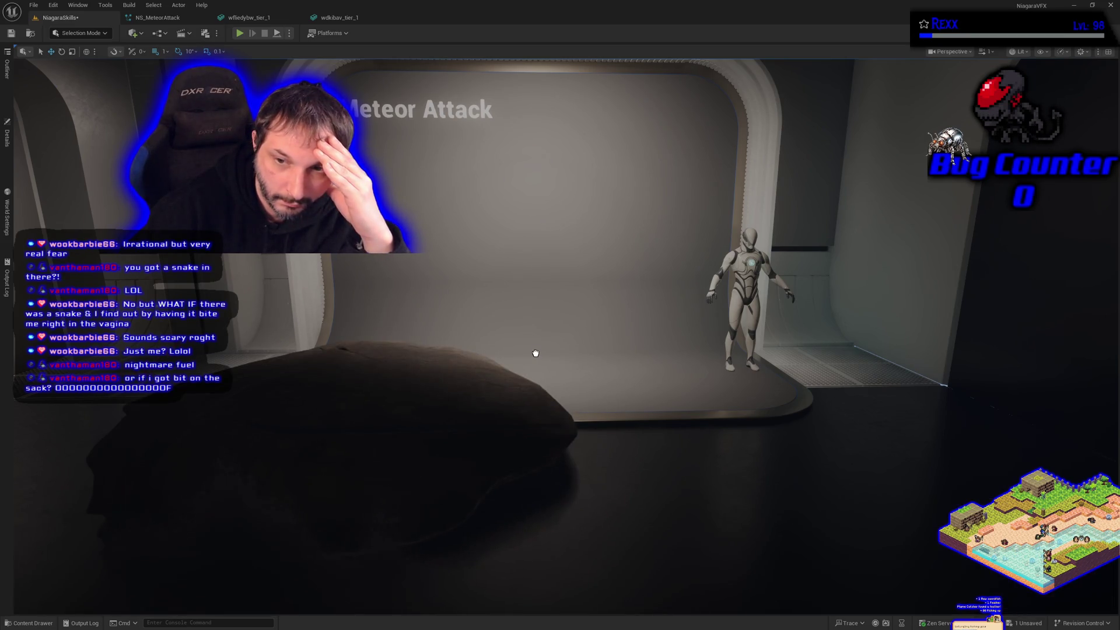
mouse_move(536, 353)
left_mouse_down()
mouse_move(530, 250)
mouse_move(522, 273)
left_mouse_up()
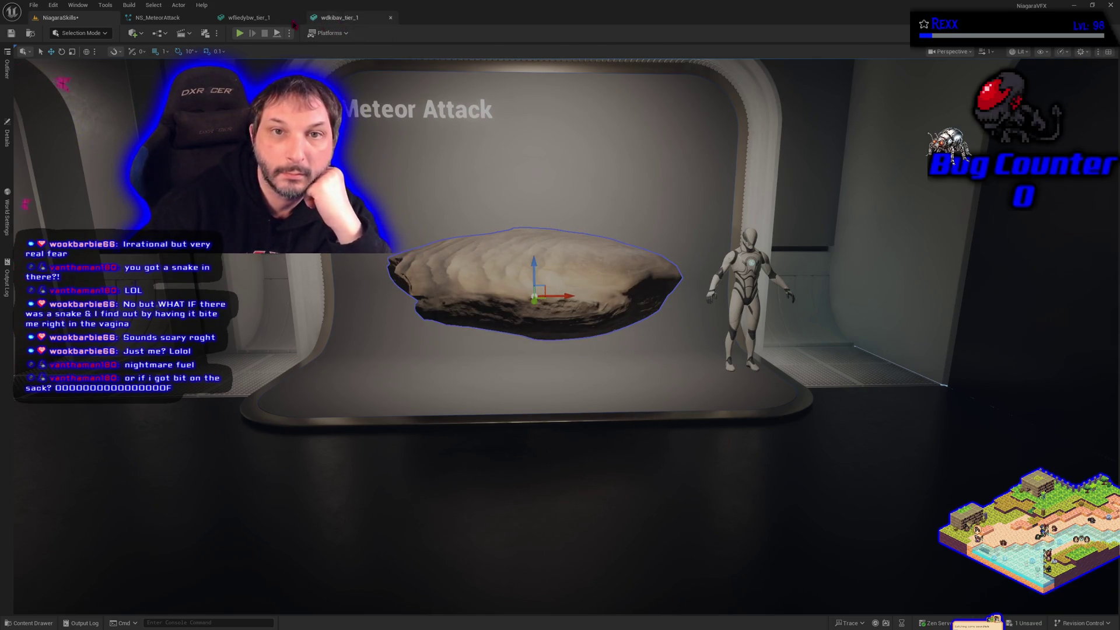
left_click(156, 17)
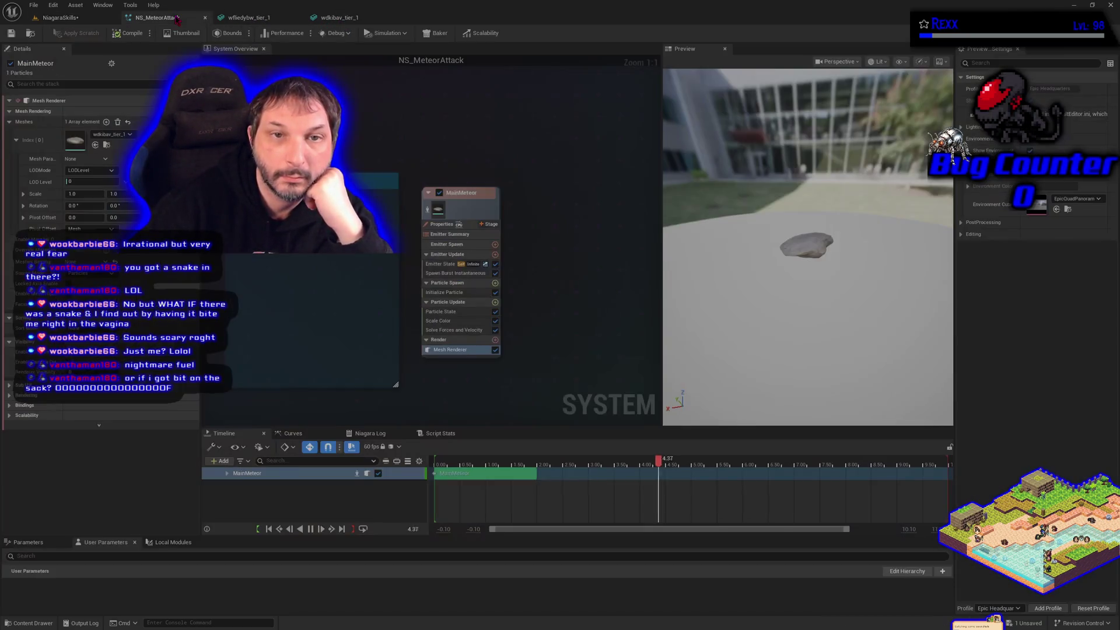
- Set the Mesh Renderer scale to 10 and check the enlarged meteor in the level
left_click(112, 135)
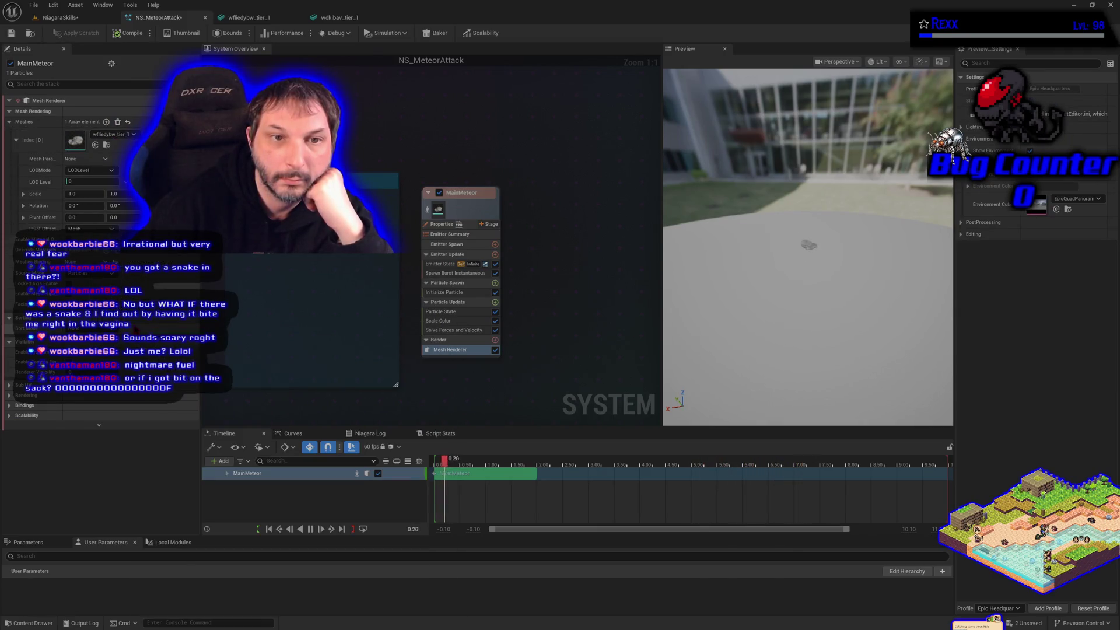
left_click(63, 20)
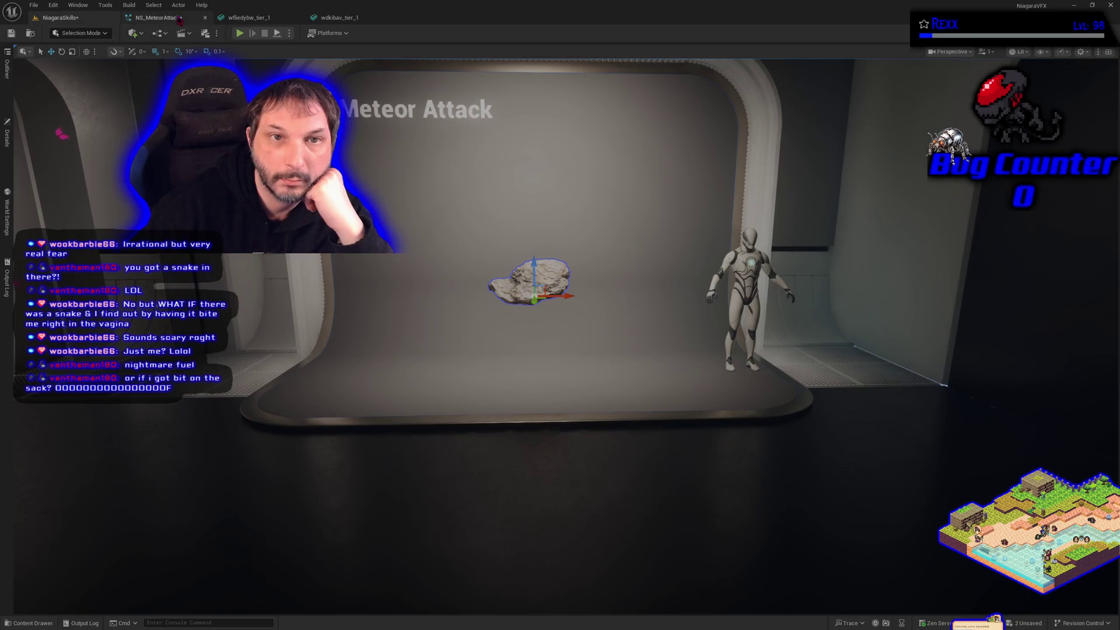
left_click(157, 17)
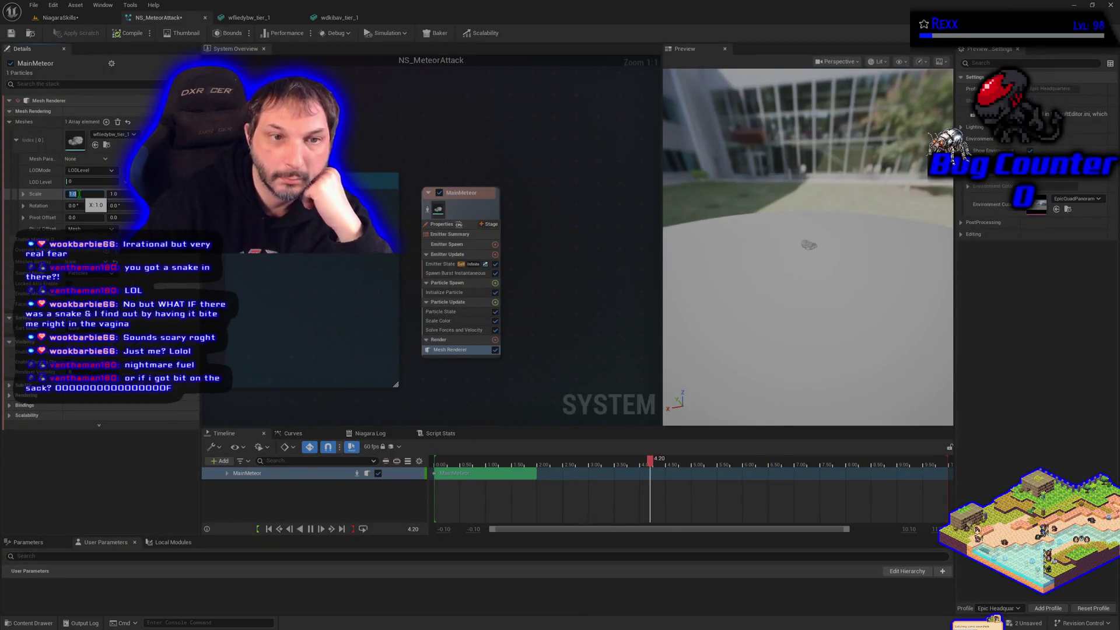
left_click(82, 194)
type("10")
key("Return")
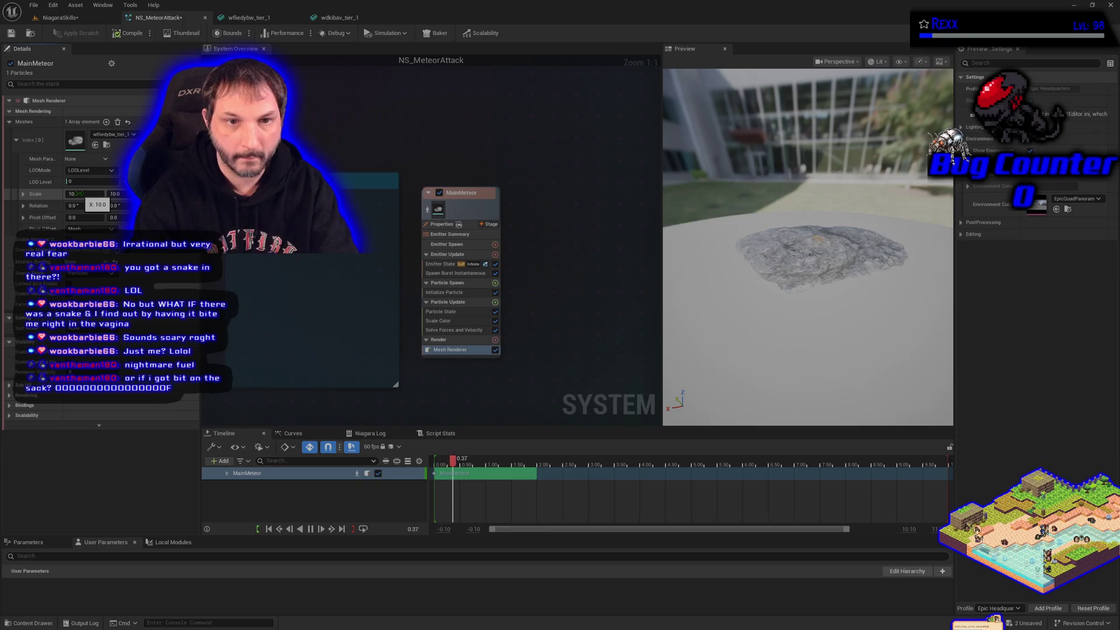
left_click(61, 19)
left_click(158, 18)
- Try mesh scales of 5 and then 2, checking the meteor's size in the level each time
left_click(82, 194)
type("5")
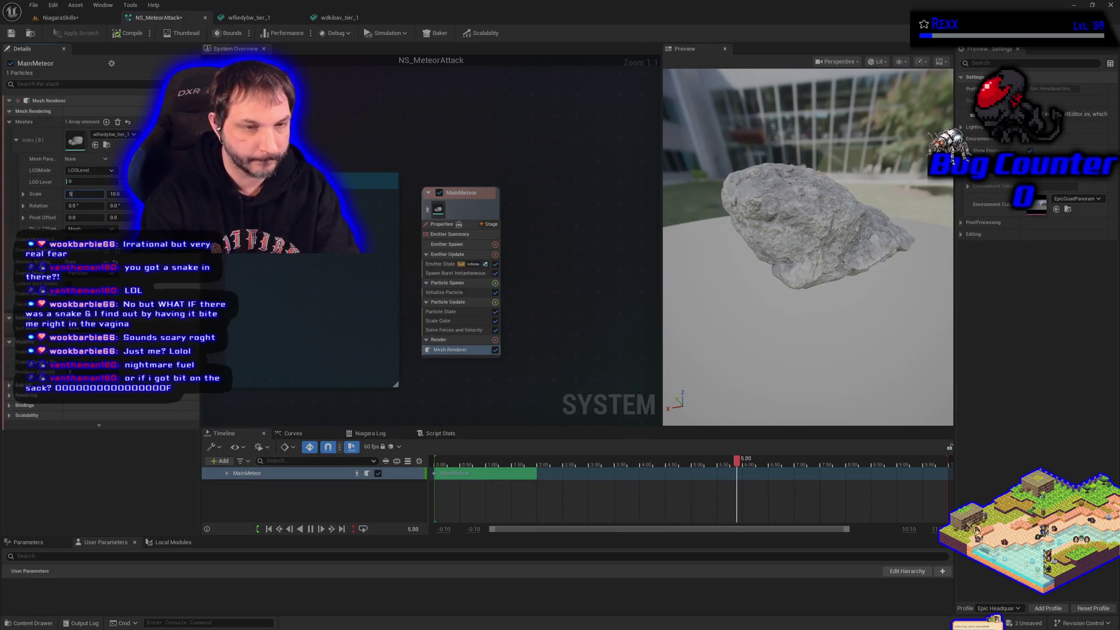
key("Return")
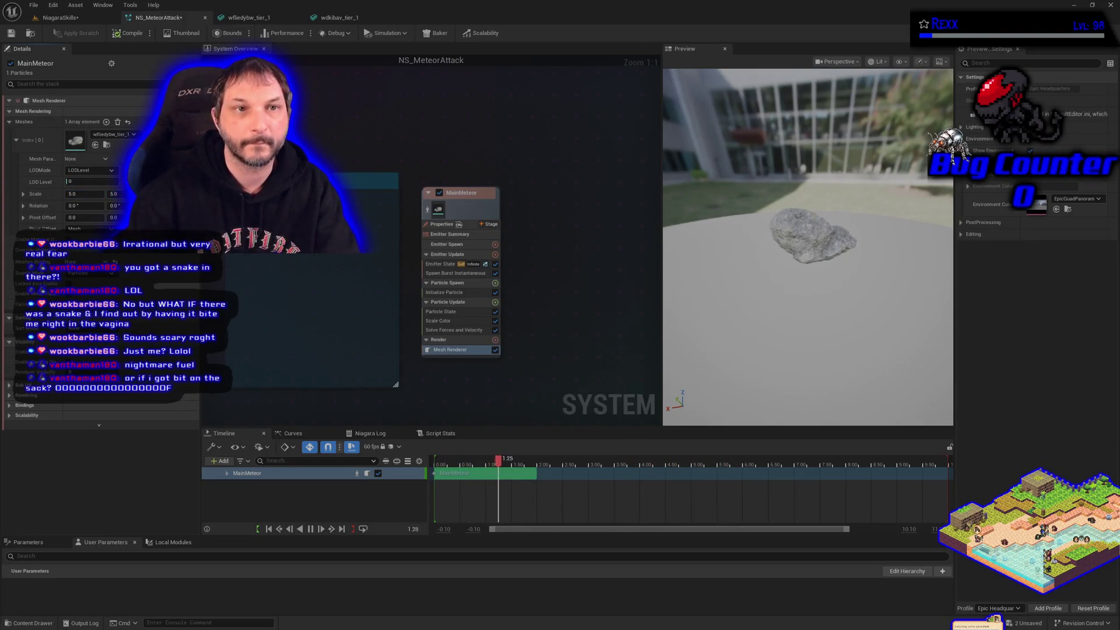
left_click(83, 19)
left_click(158, 18)
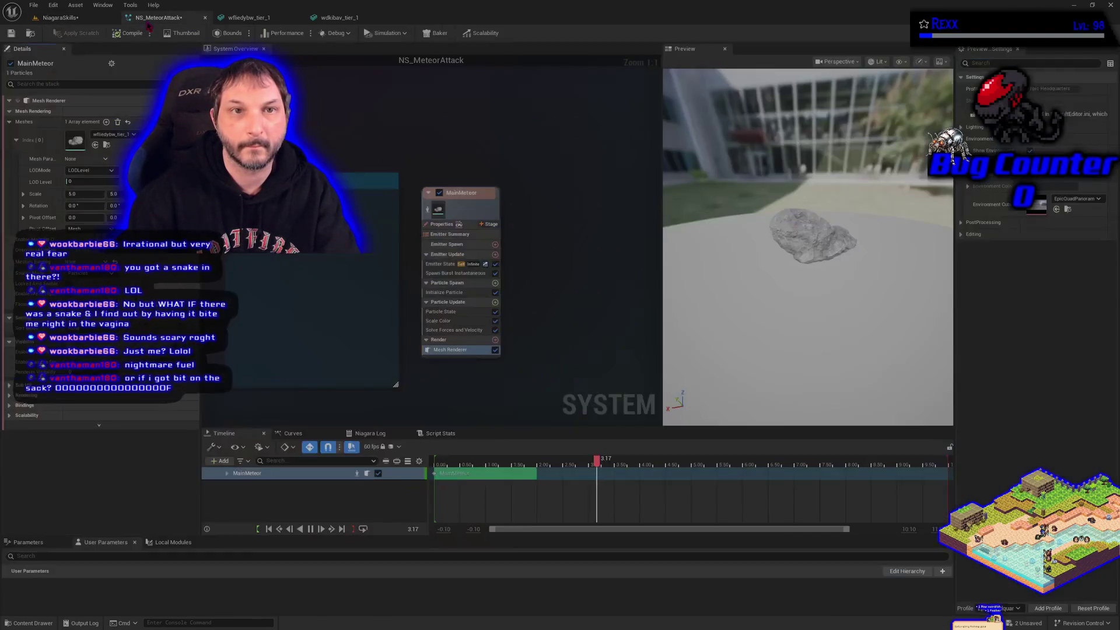
left_click(88, 194)
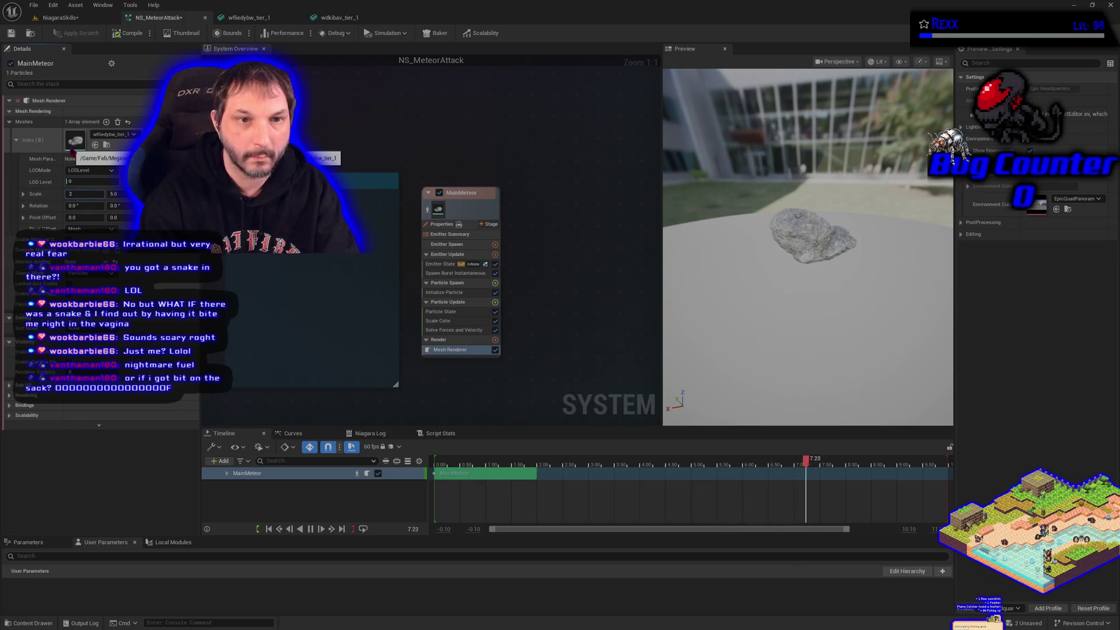
key("Tab")
type("2")
key("Return")
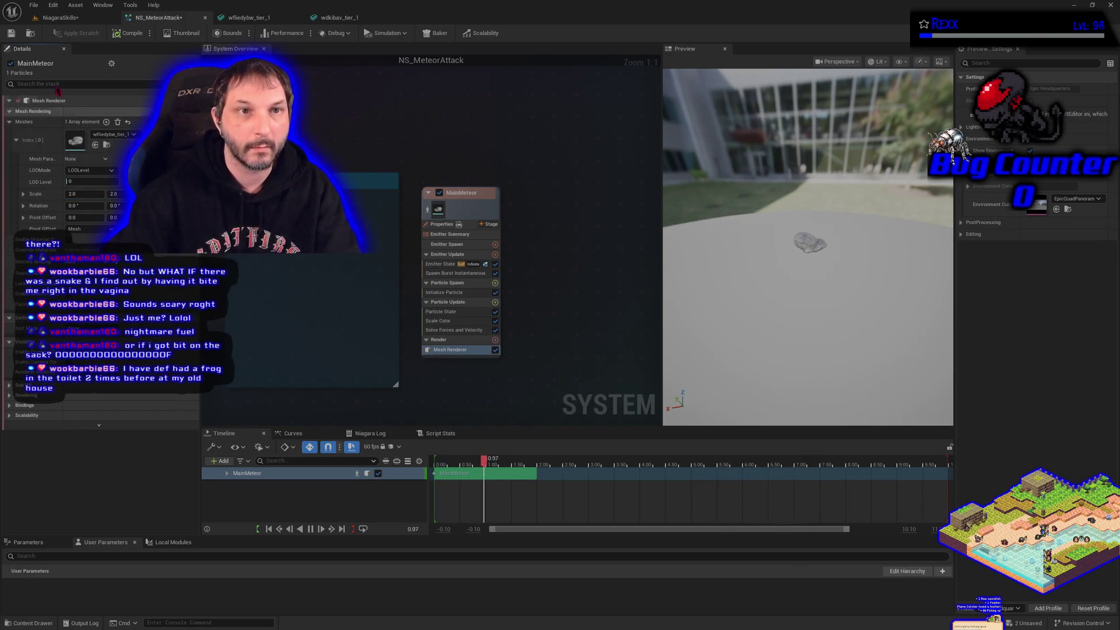
left_click(63, 21)
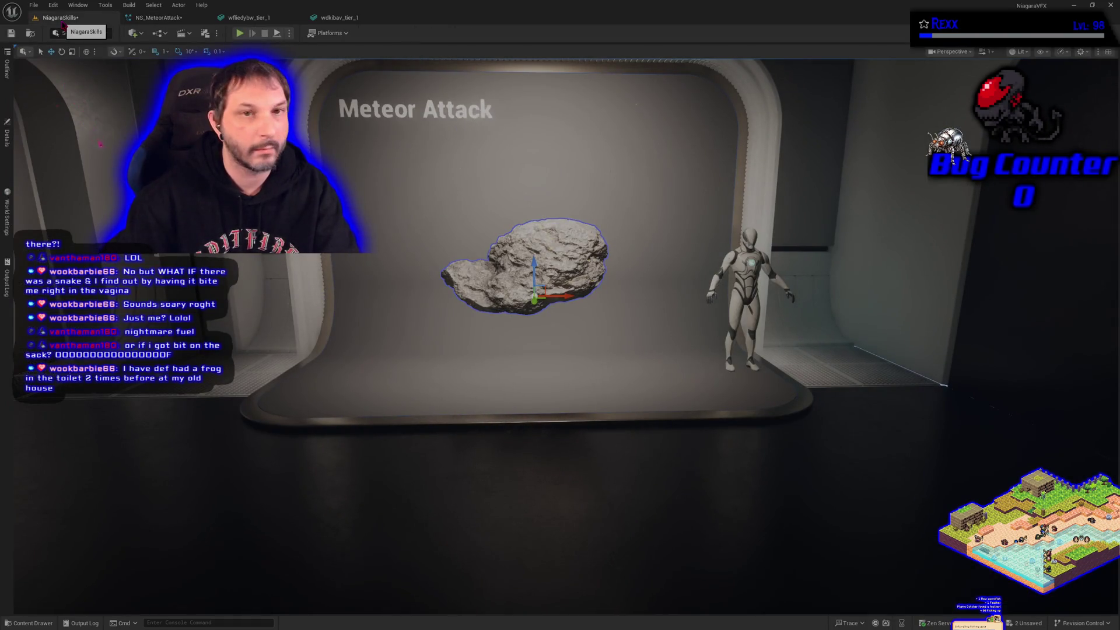
left_click(157, 17)
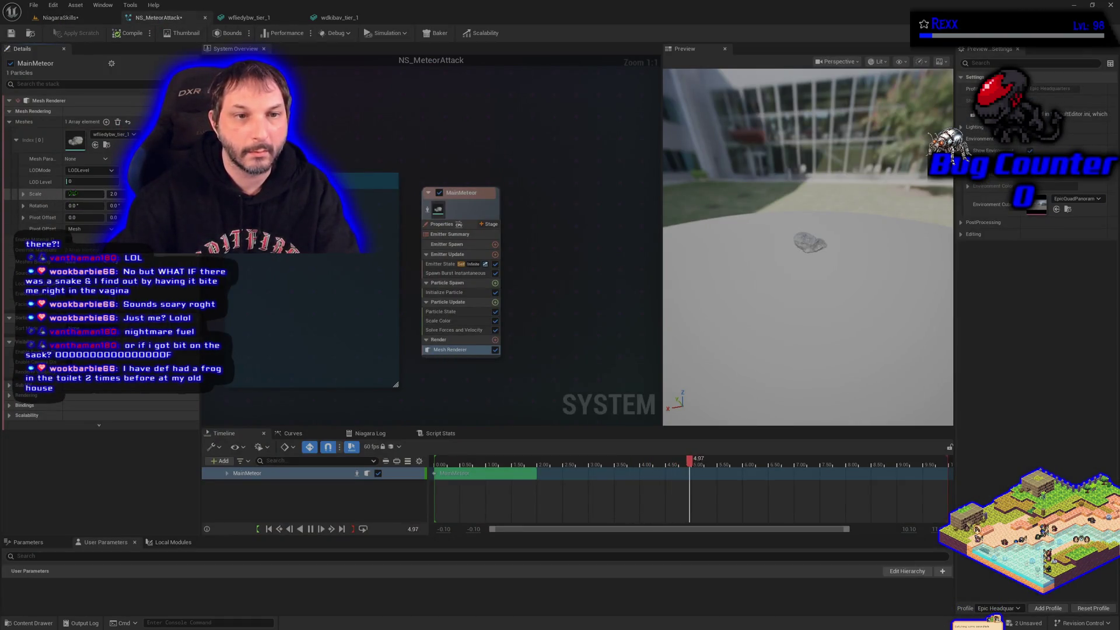
- Settle the mesh scale at 3 and inspect the resized meteor up close in the level
type("3")
key("Return")
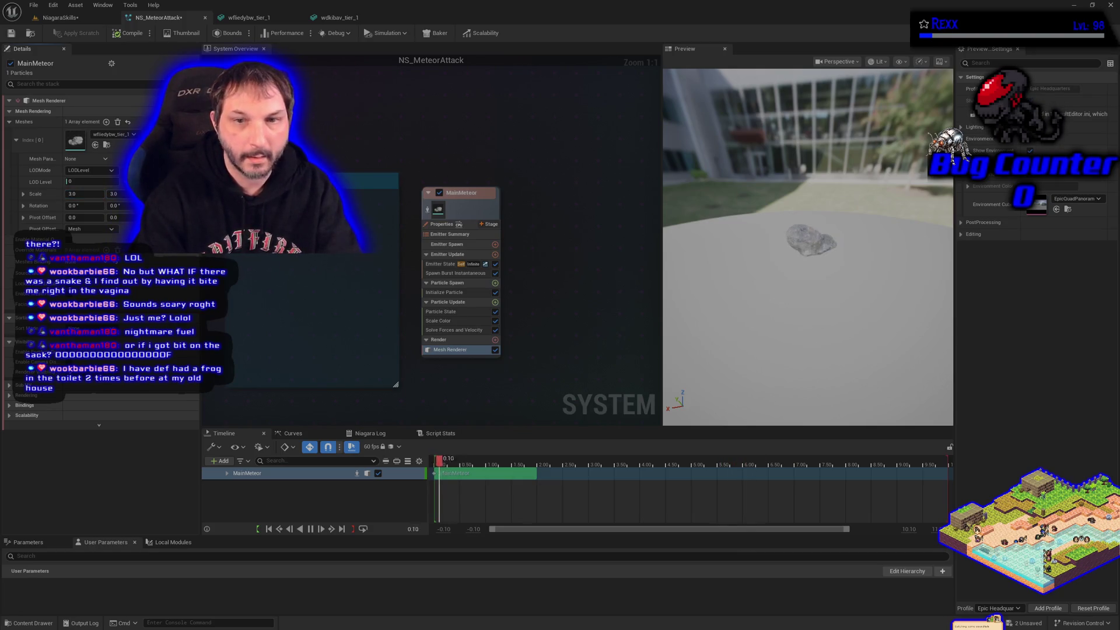
left_click(65, 18)
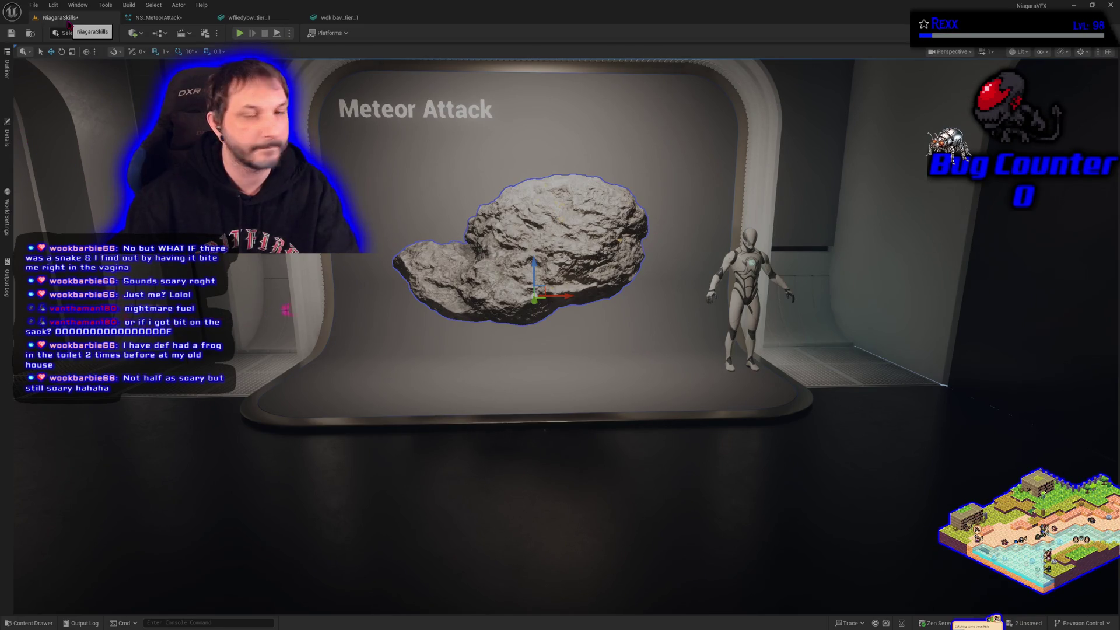
left_click_drag(534, 279, 534, 304)
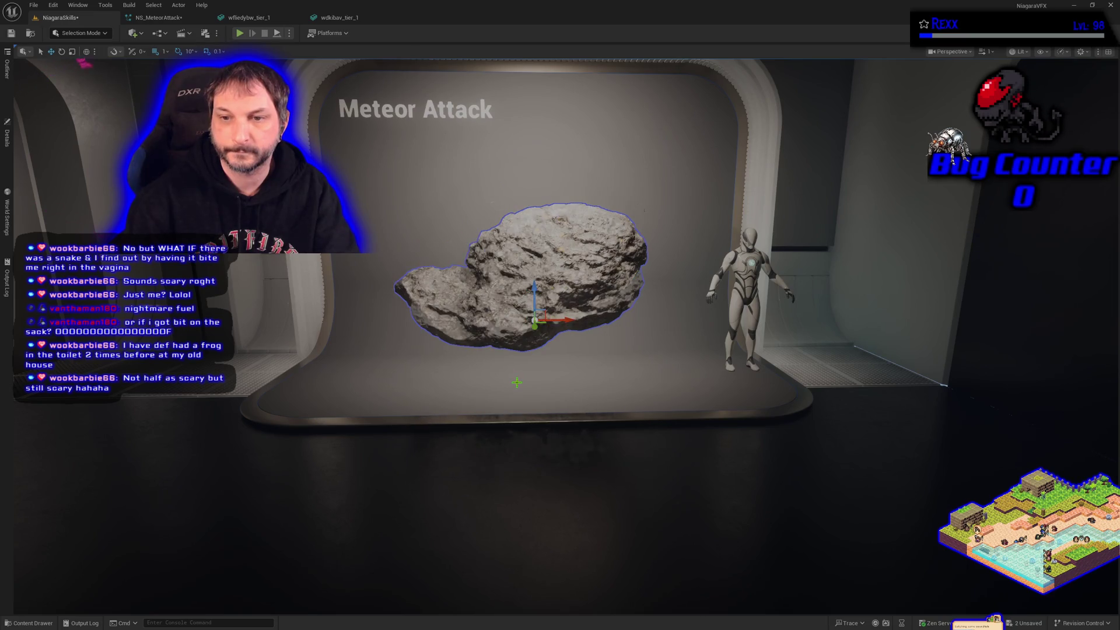
mouse_move(512, 354)
left_mouse_down()
mouse_move(490, 344)
mouse_move(525, 347)
mouse_move(514, 350)
mouse_move(508, 391)
mouse_move(501, 350)
mouse_move(452, 260)
left_mouse_up()
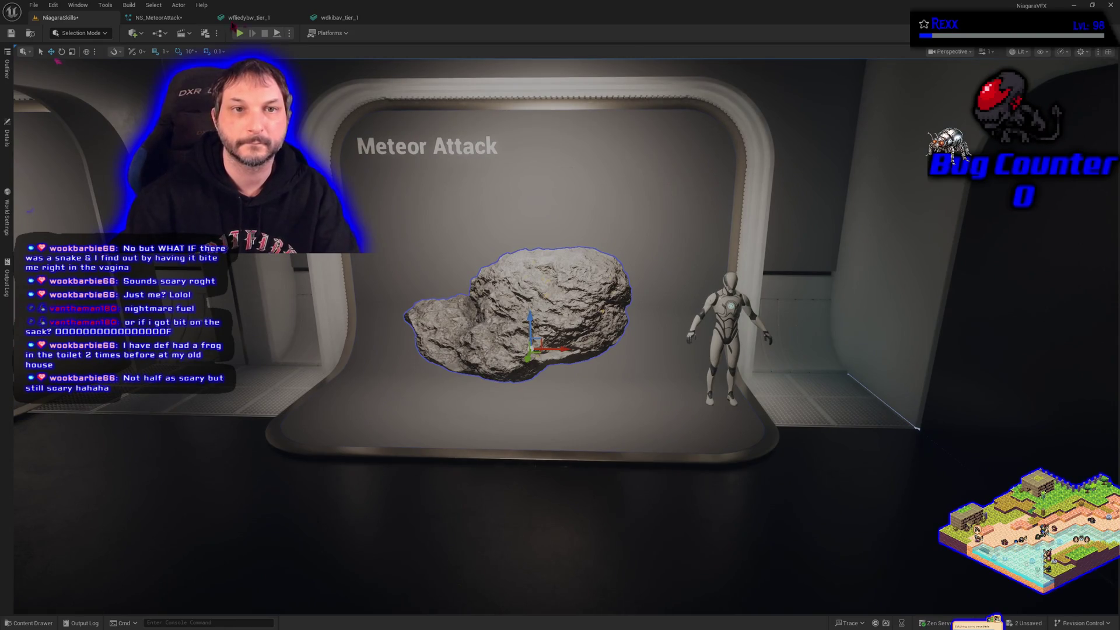
left_click(158, 17)
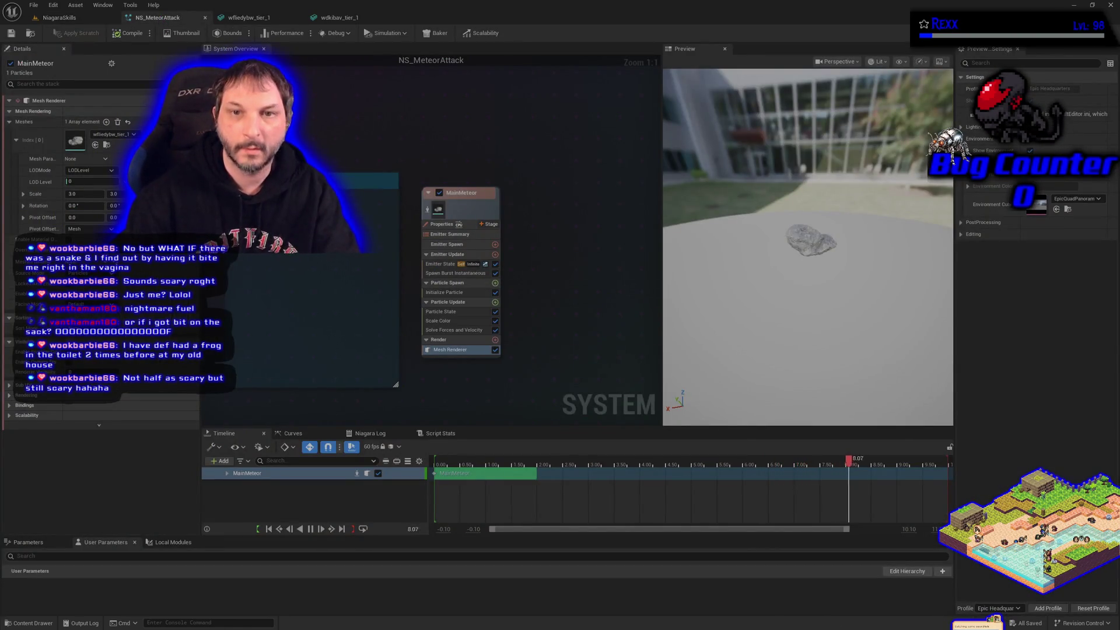
- Close the wdkibav_tier_1 and wfliedybw_tier_1 mesh editors and return to the NiagaraSkills level
left_click(358, 18)
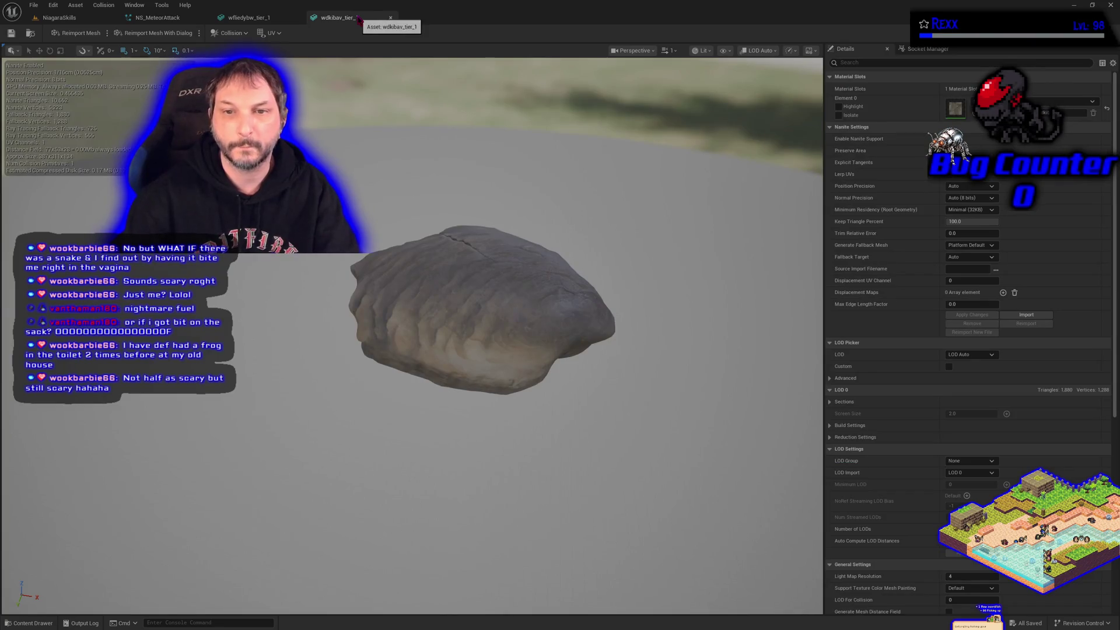
middle_click(358, 18)
middle_click(263, 19)
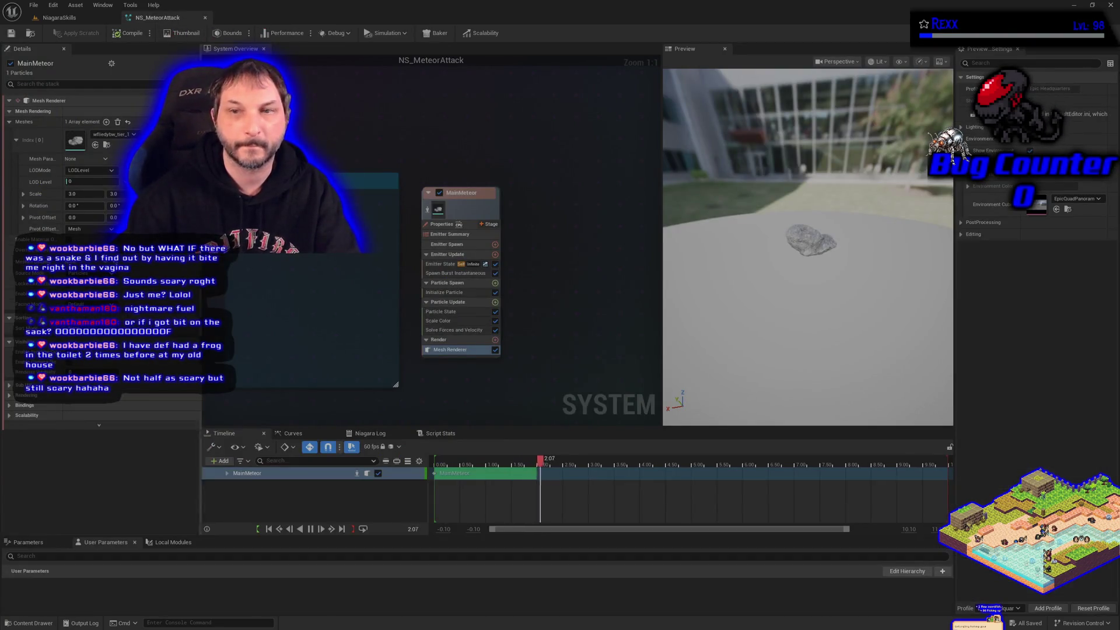
left_click(101, 18)
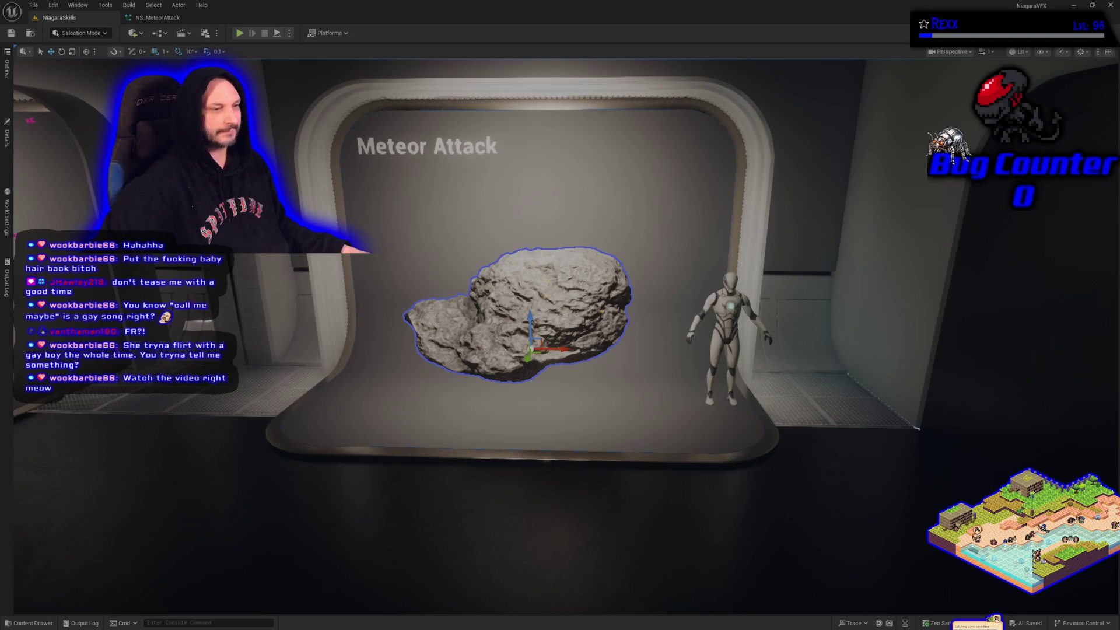
- Bring the YouTube Music window over the editor, position it, then hide it again
key("alt+Tab")
left_click_drag(410, 40, 532, 40)
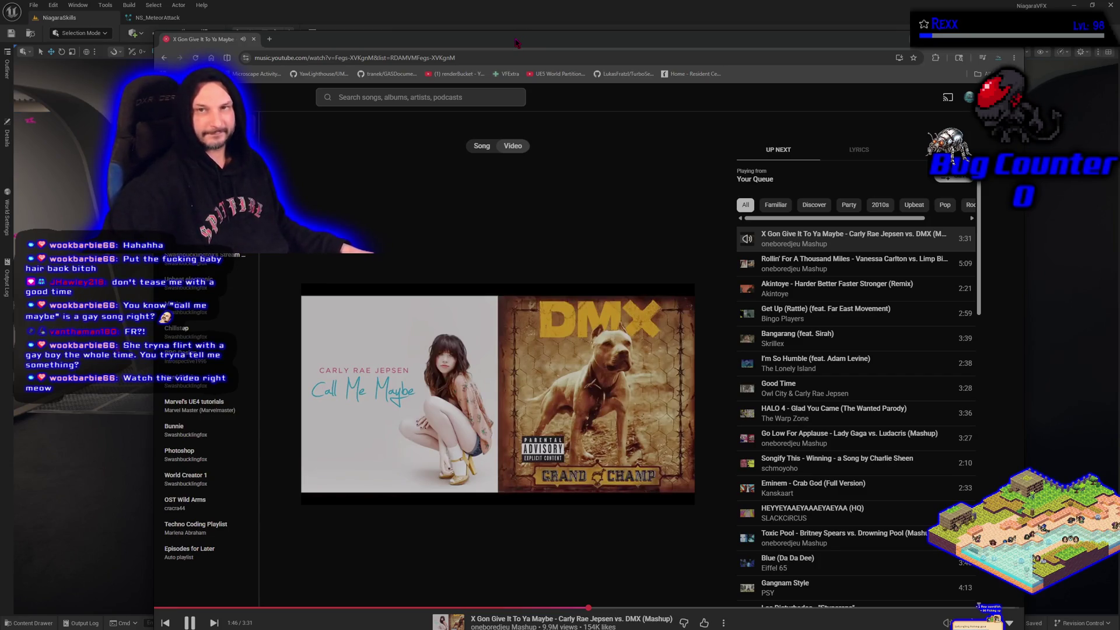
left_click(986, 39)
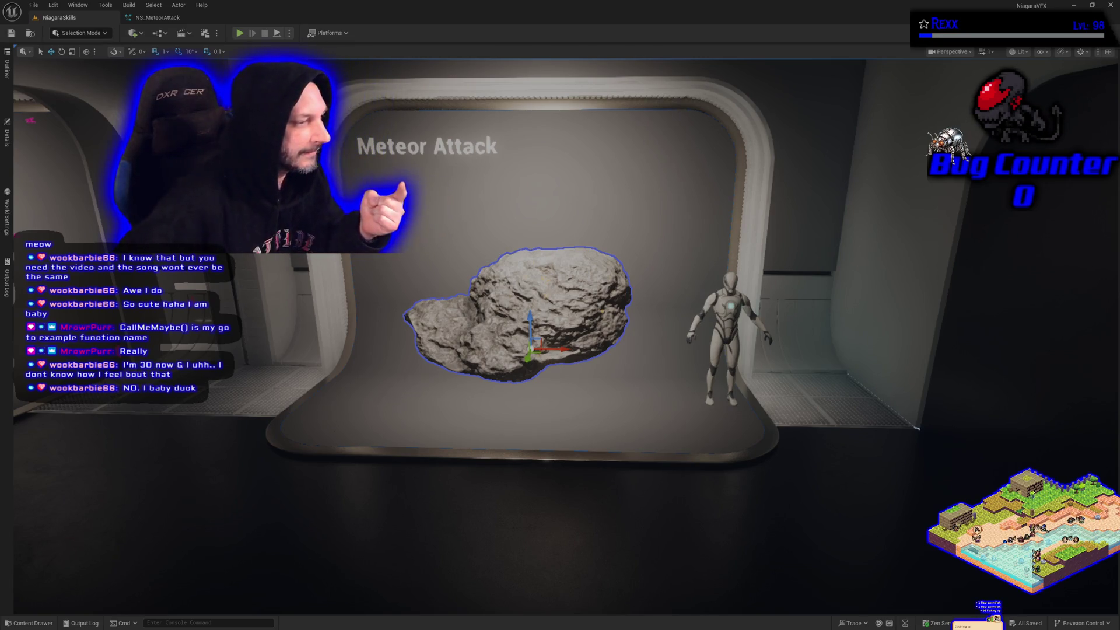
- Pause the playing mashup in YouTube Music and switch back to the Unreal level
key("alt+Tab")
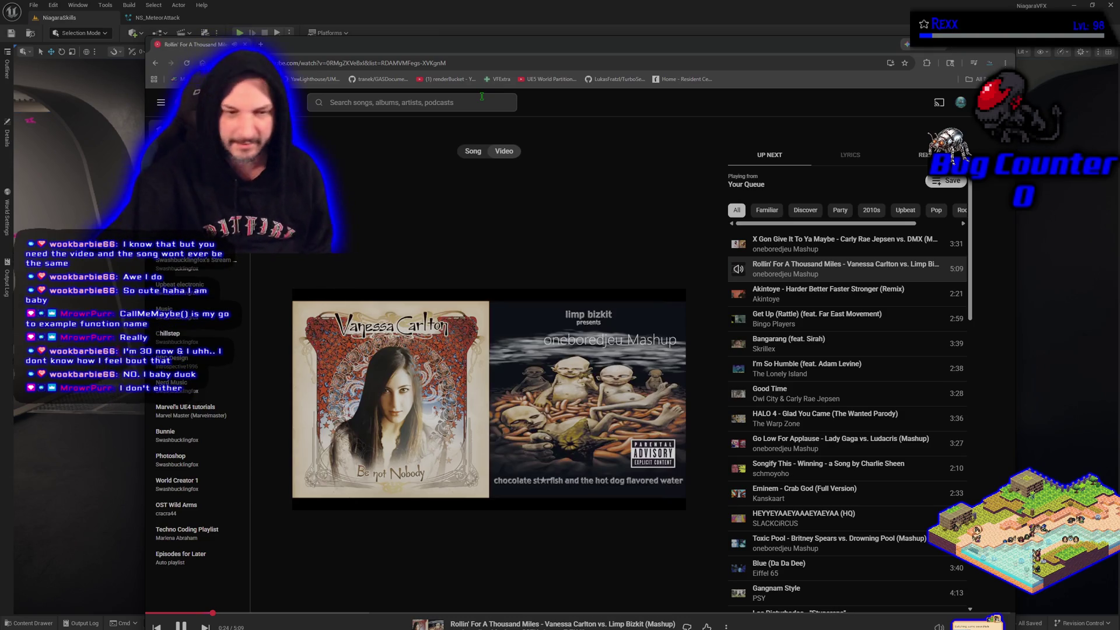
left_click(181, 626)
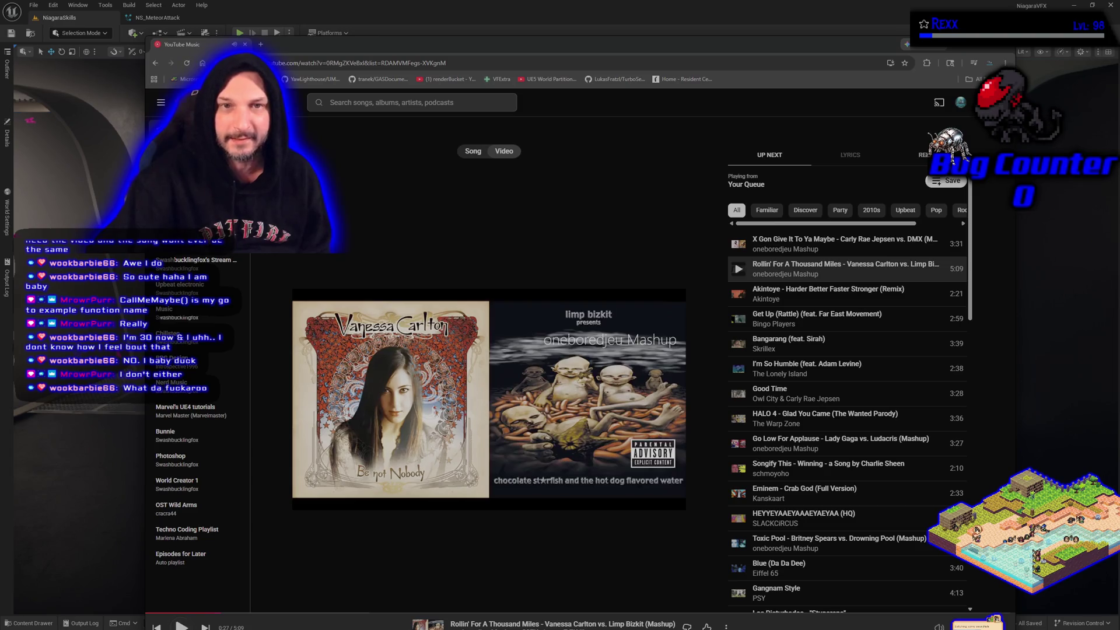
key("alt+Left")
key("alt+Tab")
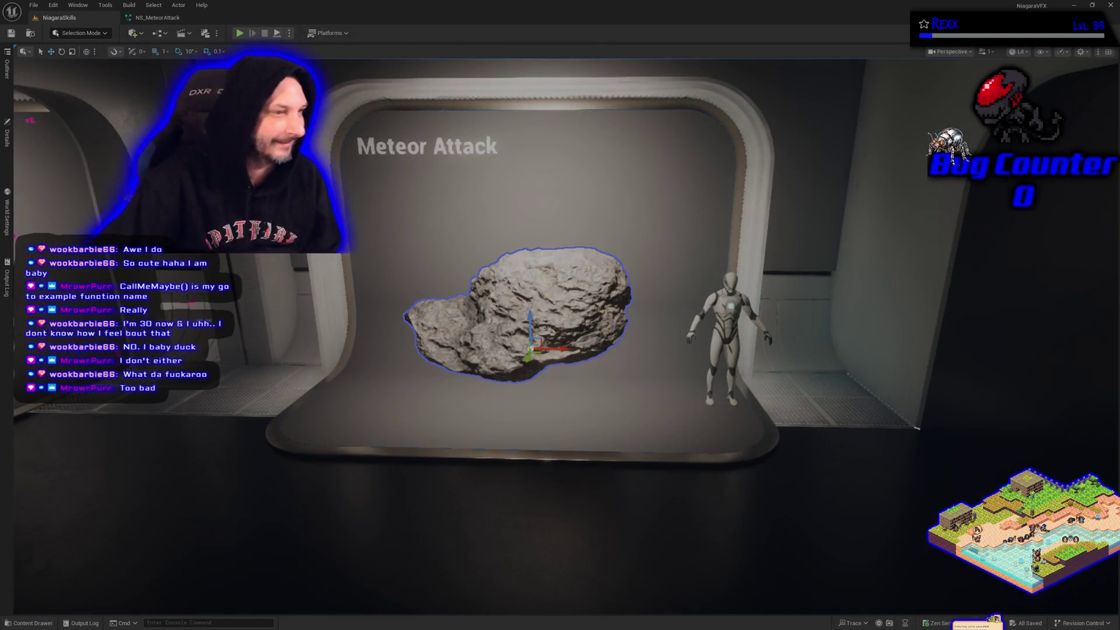